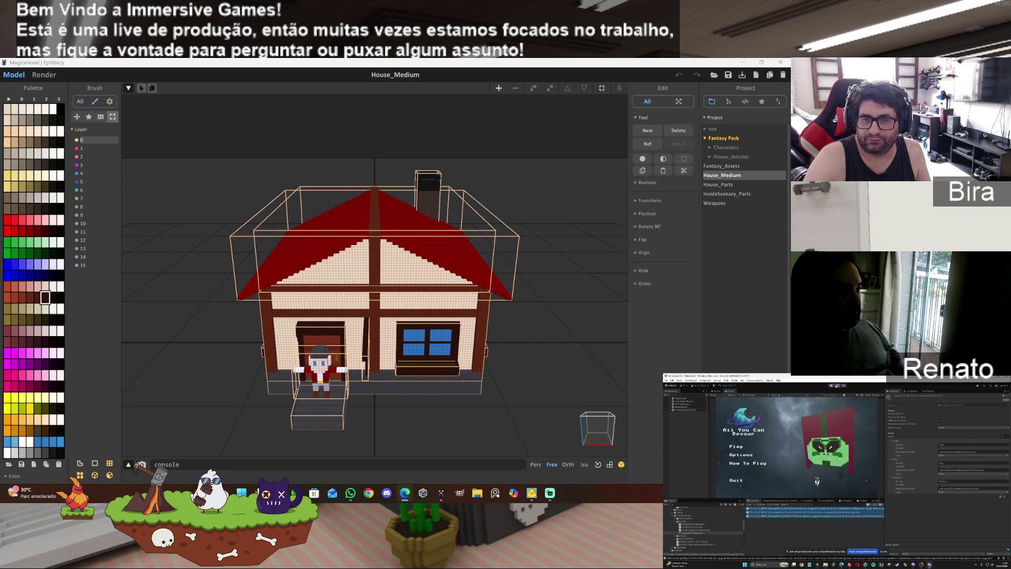
- Bring MagicaVoxel forward and orbit toward the character at the house's front door
{"action": "left_click", "coordinate": [551, 448]}
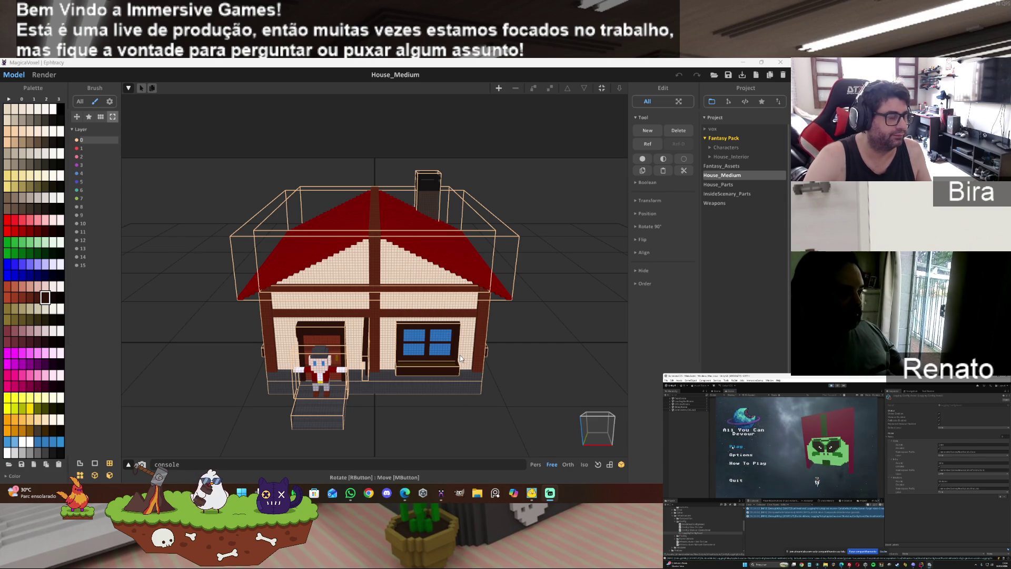
{"action": "mouse_move", "coordinate": [374, 392]}
{"action": "right_mouse_down"}
{"action": "mouse_move", "coordinate": [360, 418]}
{"action": "mouse_move", "coordinate": [430, 401]}
{"action": "right_mouse_up"}
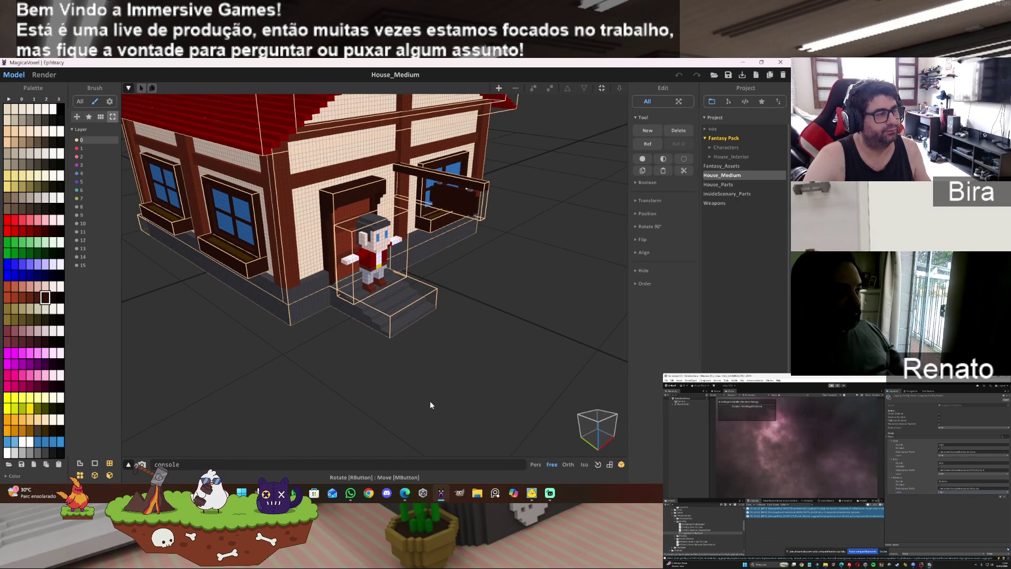
- Select the door character, zoom in, and rotate its shoulder block two quarter turns
{"action": "left_click", "coordinate": [374, 247]}
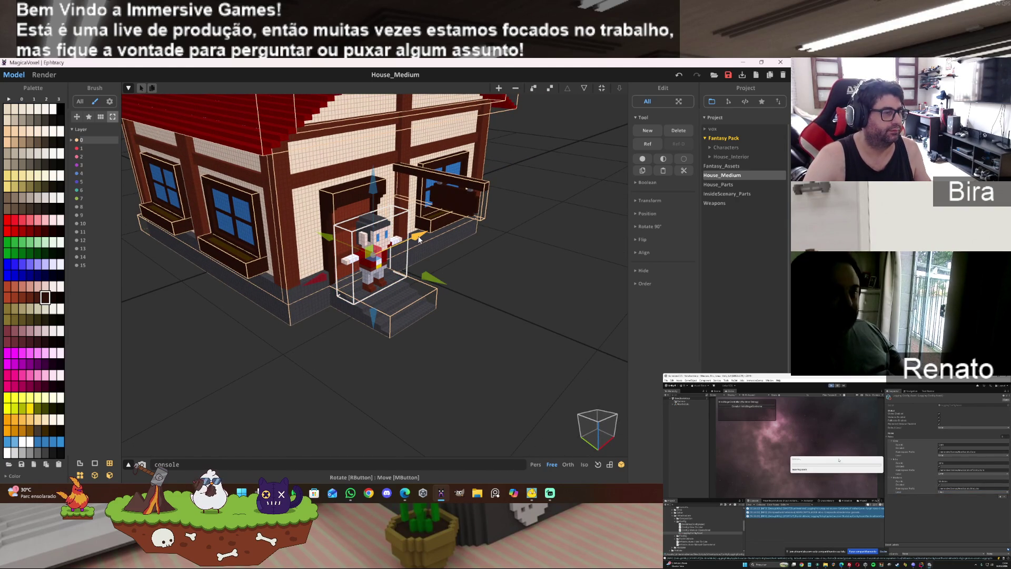
{"action": "mouse_move", "coordinate": [419, 238]}
{"action": "right_mouse_down"}
{"action": "mouse_move", "coordinate": [414, 283]}
{"action": "mouse_move", "coordinate": [400, 295]}
{"action": "right_mouse_up"}
{"action": "scroll", "coordinate": [414, 282], "scroll_direction": "up", "scroll_amount": 3}
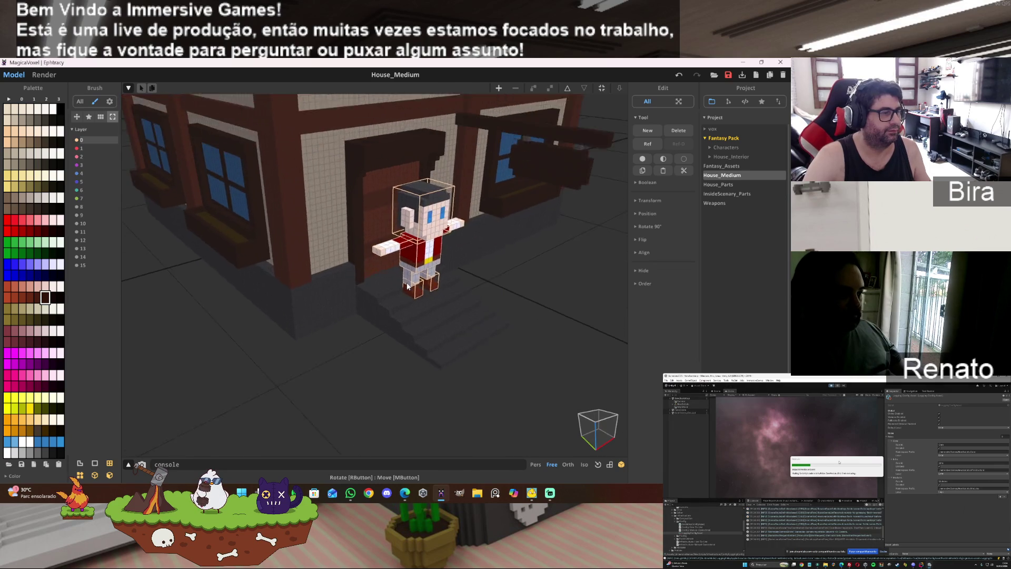
{"action": "scroll", "coordinate": [400, 295], "scroll_direction": "up", "scroll_amount": 4}
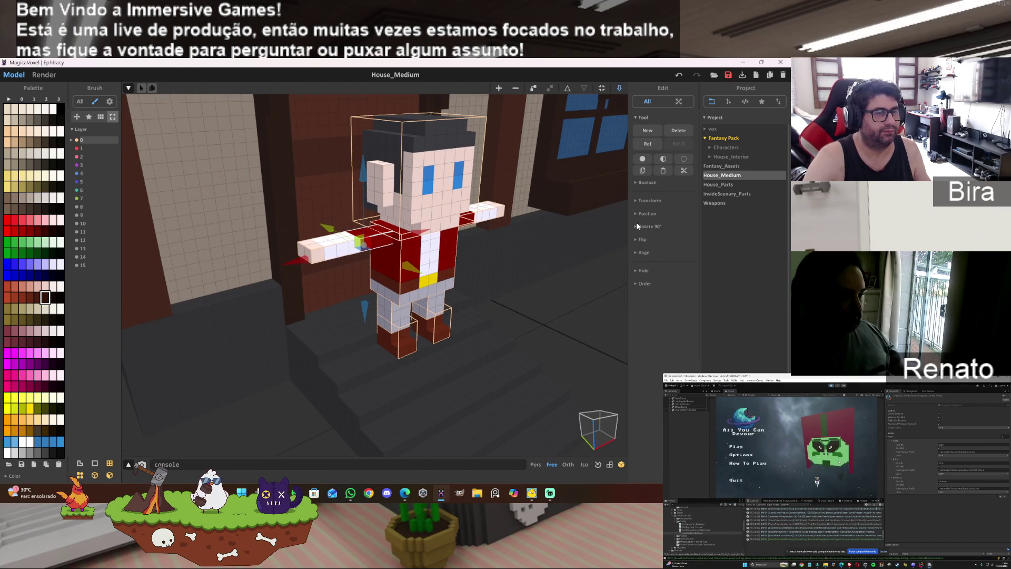
{"action": "left_click", "coordinate": [638, 225]}
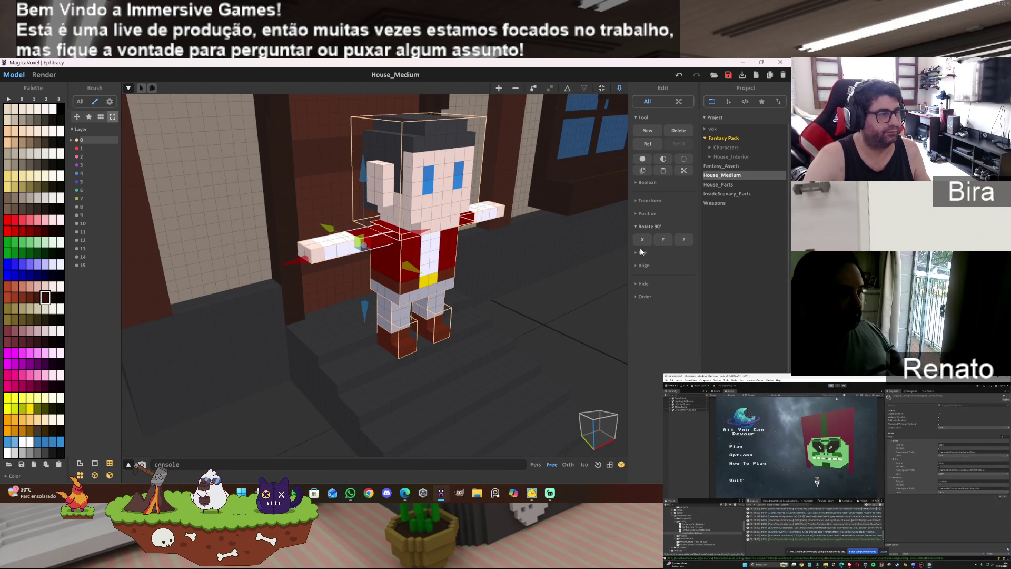
{"action": "left_click", "coordinate": [665, 238]}
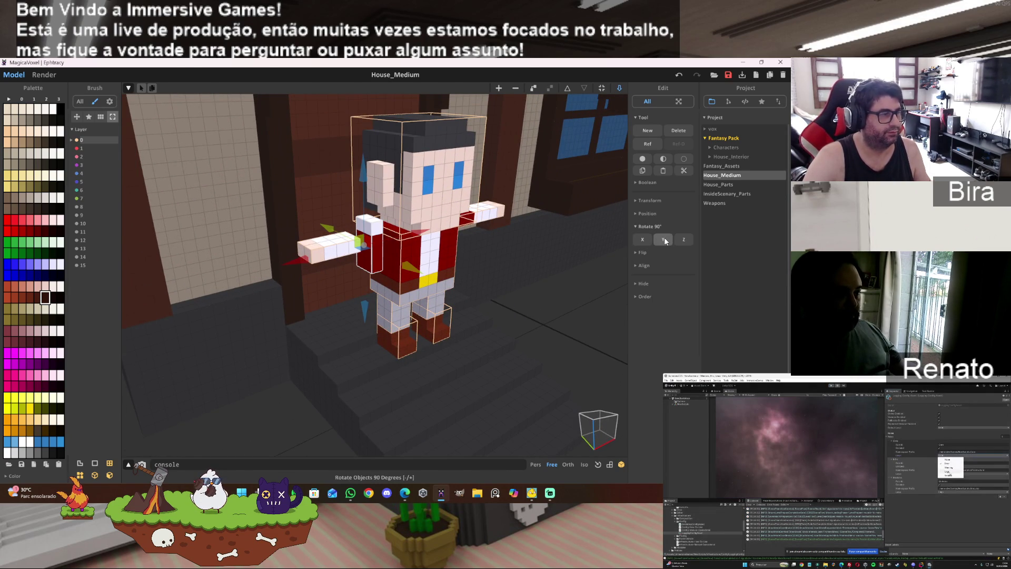
{"action": "left_click", "coordinate": [665, 238]}
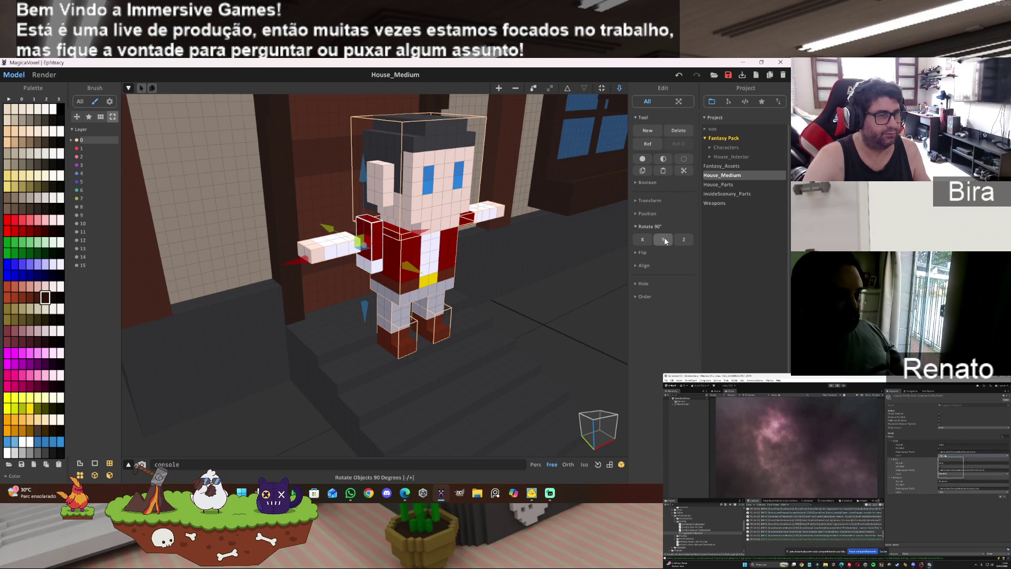
- Rotate one arm block two quarter turns and move it down against the body
{"action": "left_click", "coordinate": [346, 251]}
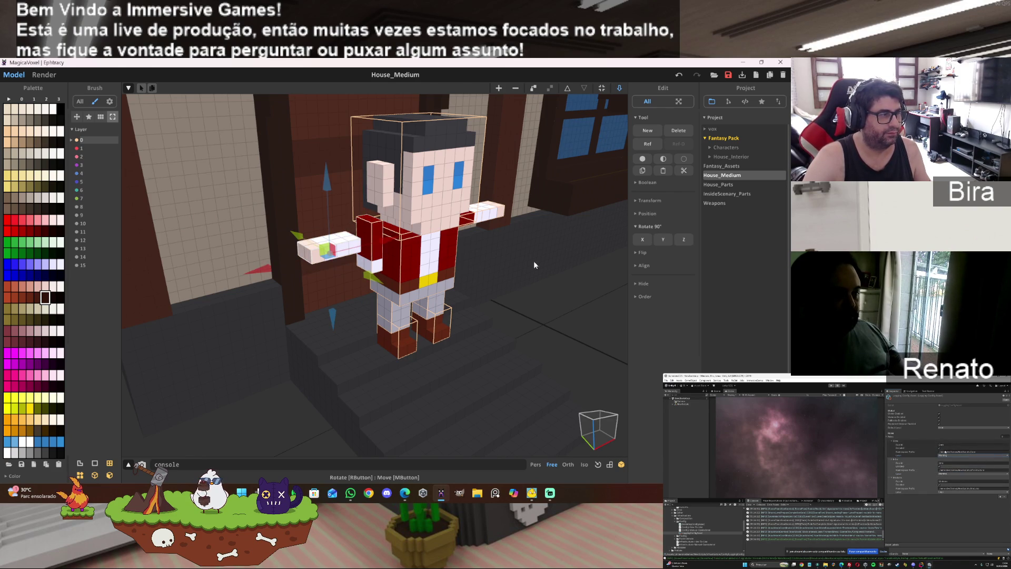
{"action": "left_click", "coordinate": [664, 238]}
{"action": "left_click", "coordinate": [664, 239]}
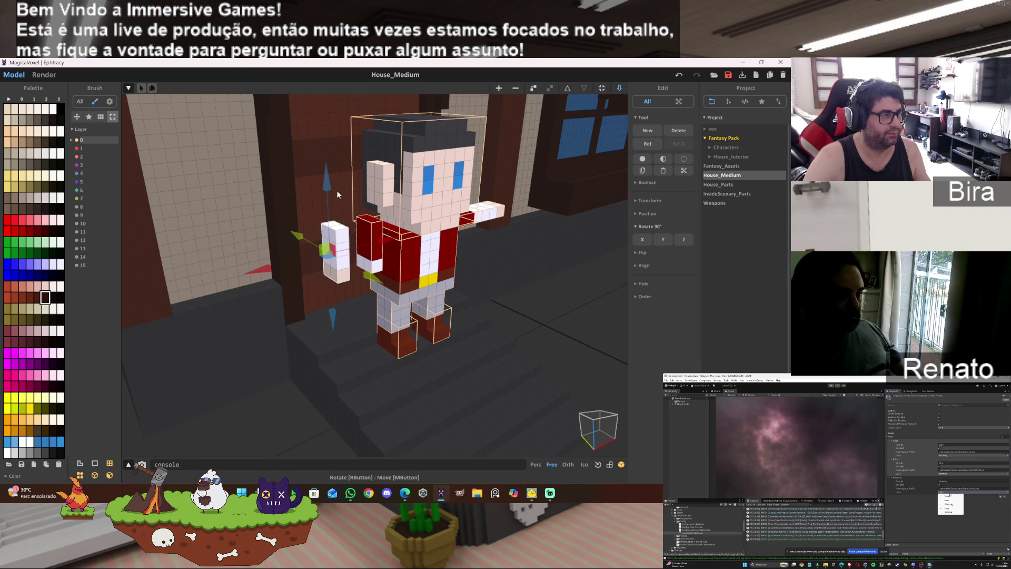
{"action": "left_click_drag", "start_coordinate": [334, 185], "coordinate": [337, 227]}
{"action": "left_click_drag", "start_coordinate": [389, 285], "coordinate": [407, 280]}
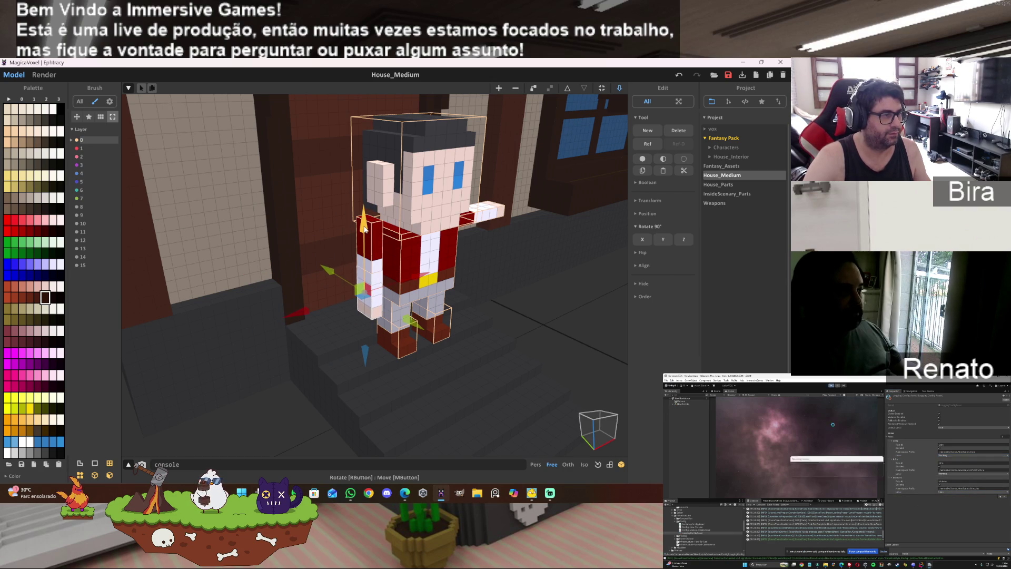
{"action": "mouse_move", "coordinate": [364, 221]}
{"action": "left_mouse_down"}
{"action": "mouse_move", "coordinate": [378, 251]}
{"action": "mouse_move", "coordinate": [433, 257]}
{"action": "left_mouse_up"}
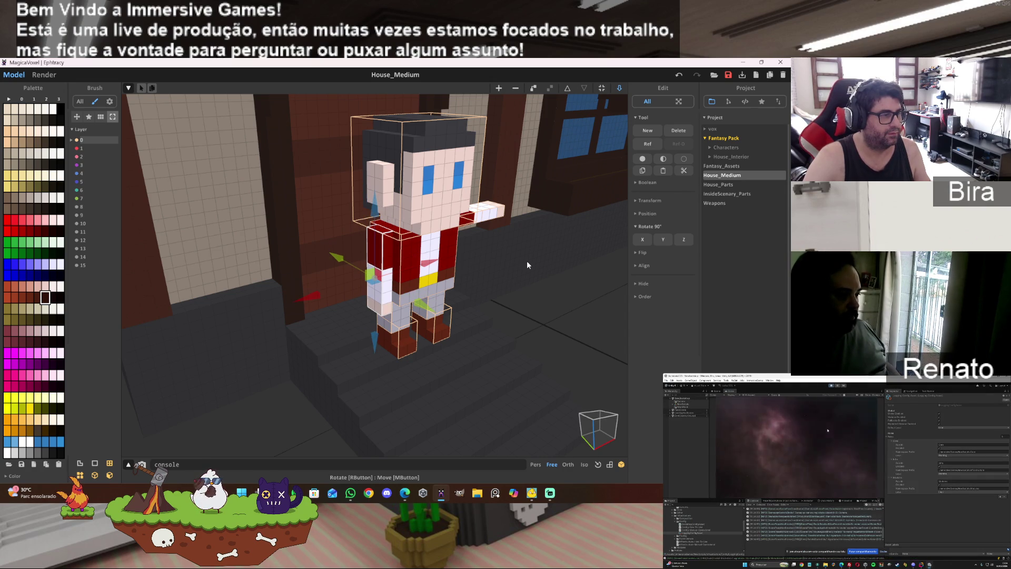
- Turn the other arm upright with a quarter turn, slide it against the side, and exit the character
{"action": "right_click_drag", "start_coordinate": [525, 260], "coordinate": [496, 261]}
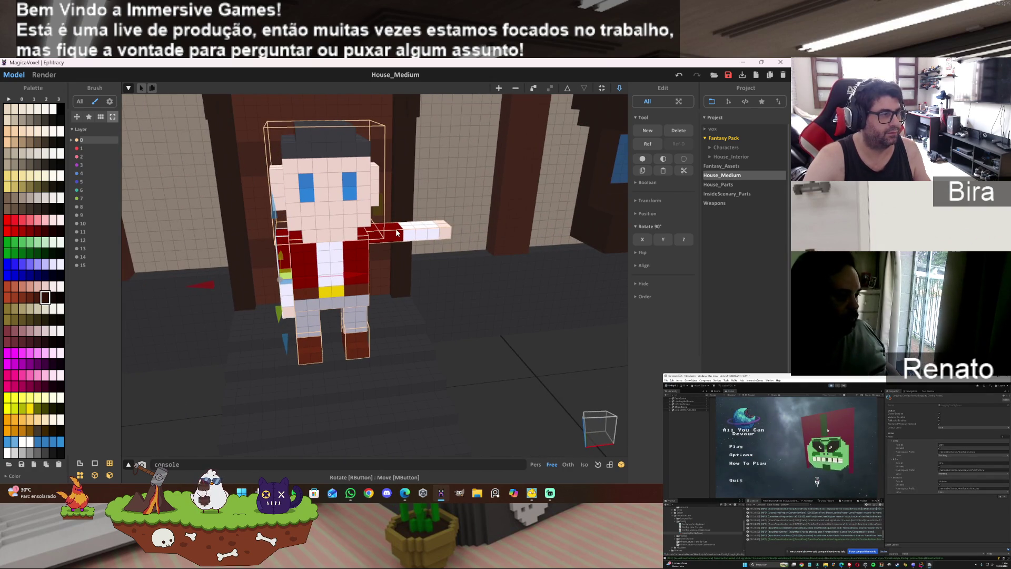
{"action": "left_click", "coordinate": [396, 229]}
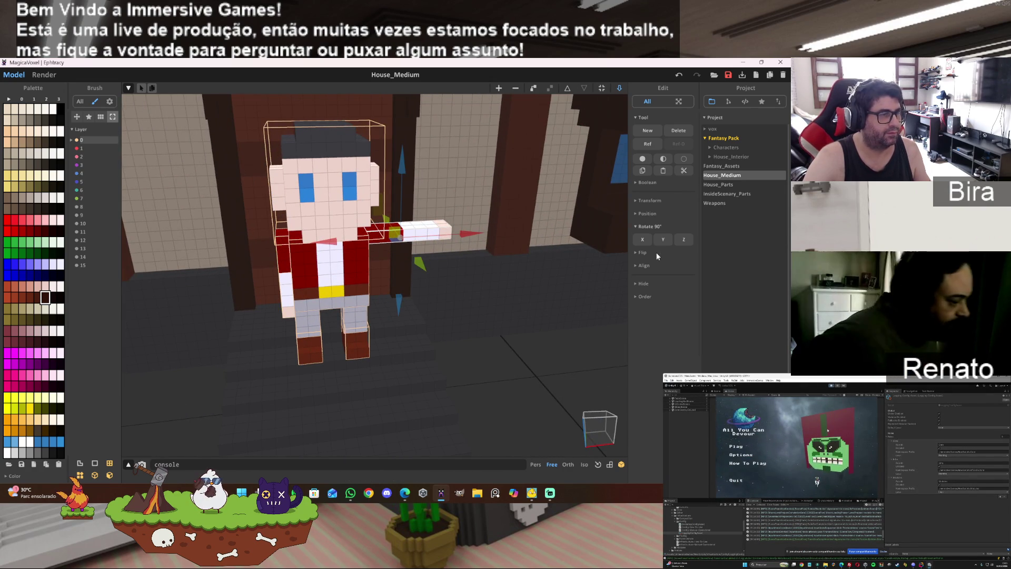
{"action": "left_click", "coordinate": [662, 238]}
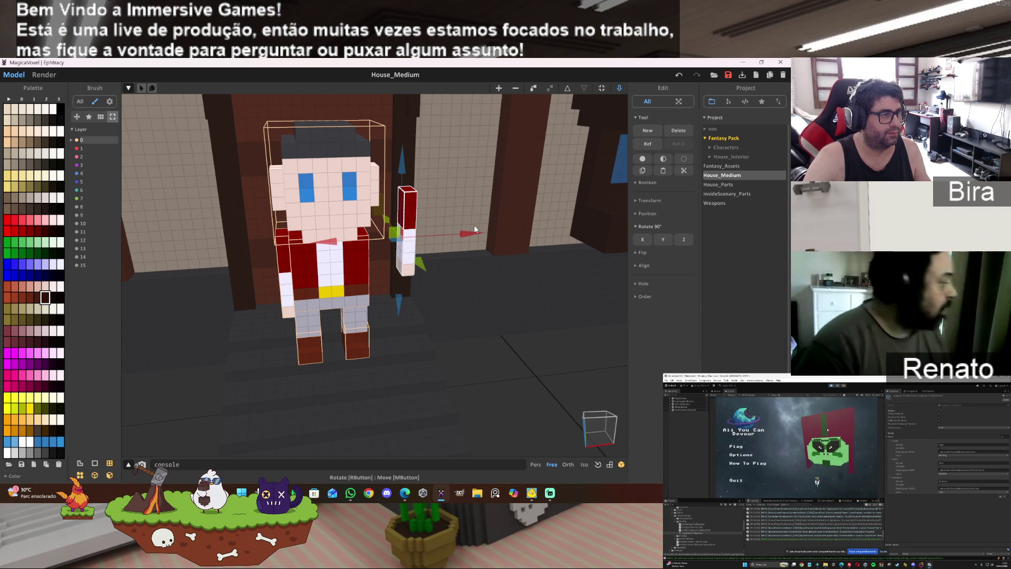
{"action": "mouse_move", "coordinate": [475, 225]}
{"action": "left_mouse_down"}
{"action": "mouse_move", "coordinate": [367, 184]}
{"action": "mouse_move", "coordinate": [363, 208]}
{"action": "left_mouse_up"}
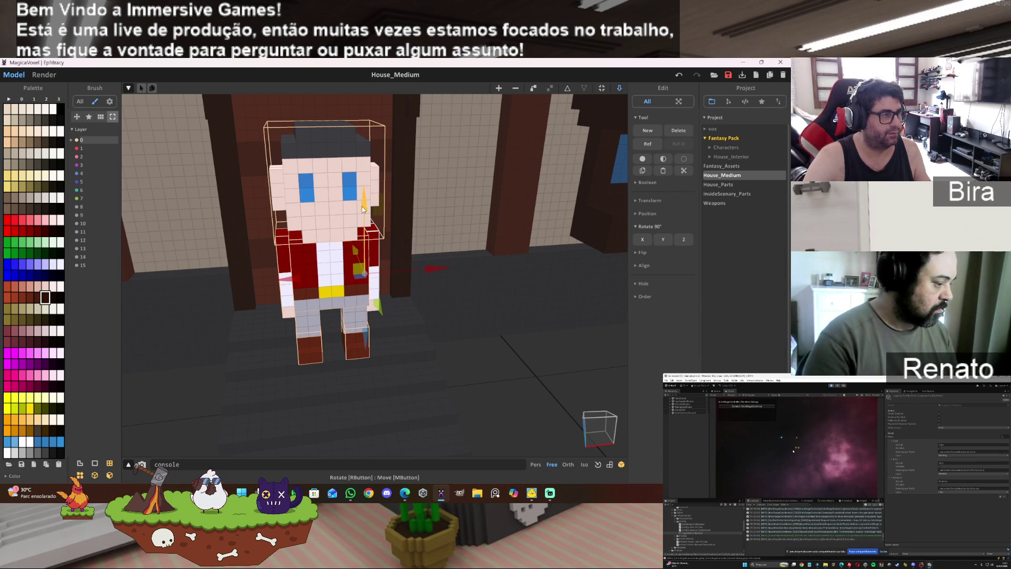
{"action": "left_click", "coordinate": [521, 333]}
{"action": "left_click", "coordinate": [570, 86]}
{"action": "mouse_move", "coordinate": [462, 315]}
{"action": "right_mouse_down"}
{"action": "mouse_move", "coordinate": [494, 323]}
{"action": "mouse_move", "coordinate": [485, 271]}
{"action": "right_mouse_up"}
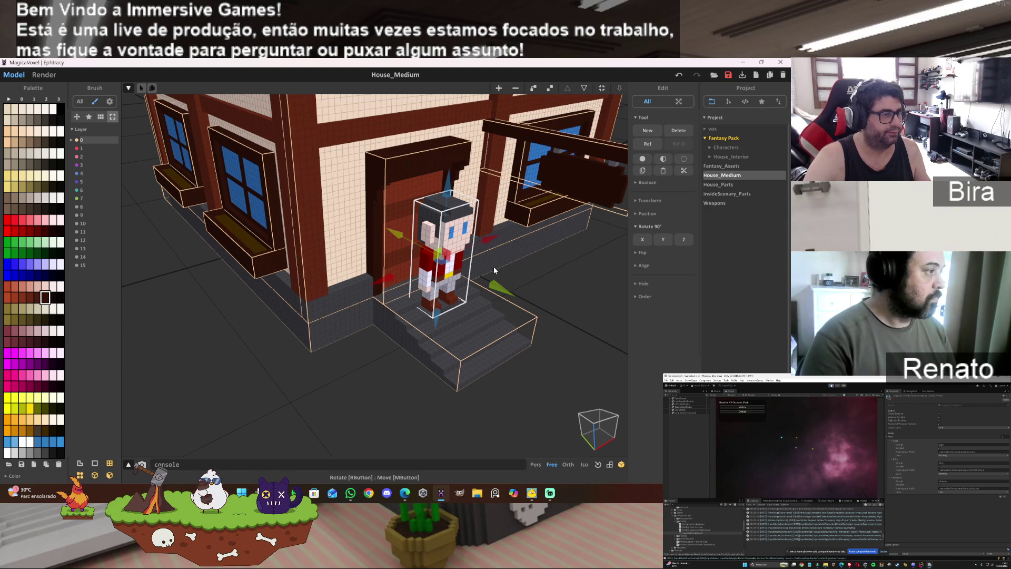
- Duplicate the character and set the copy on the ground in front of the entrance steps
{"action": "mouse_move", "coordinate": [495, 291]}
{"action": "left_mouse_down"}
{"action": "mouse_move", "coordinate": [543, 289]}
{"action": "mouse_move", "coordinate": [393, 316]}
{"action": "left_mouse_up"}
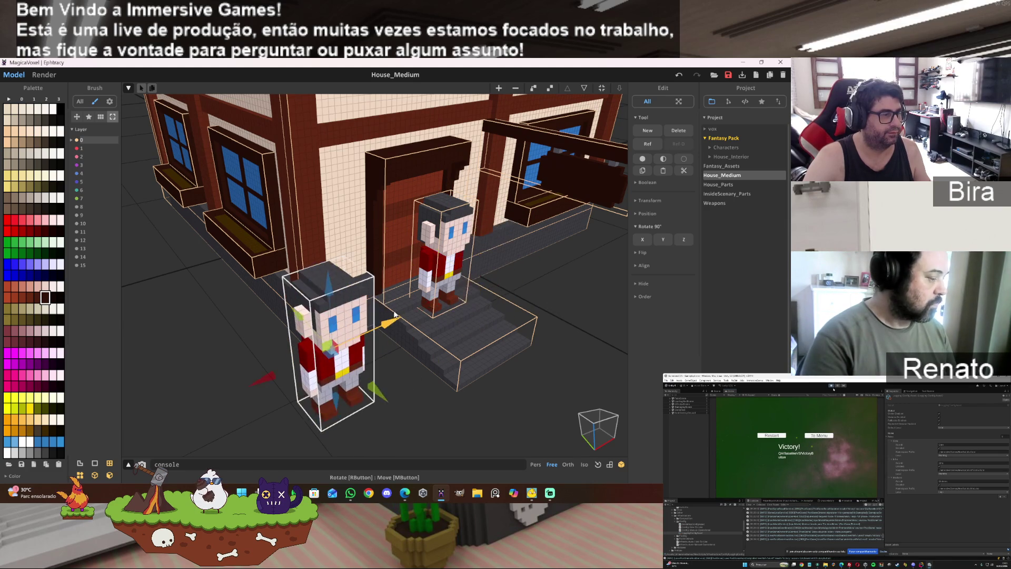
{"action": "right_click_drag", "start_coordinate": [392, 316], "coordinate": [377, 409]}
{"action": "right_click_drag", "start_coordinate": [385, 370], "coordinate": [462, 241]}
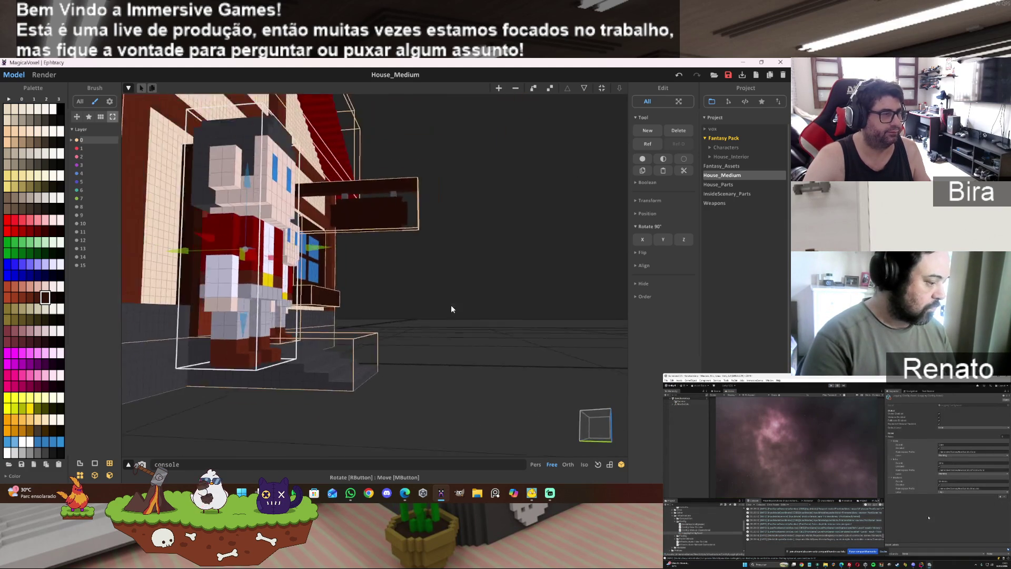
{"action": "left_click_drag", "start_coordinate": [499, 179], "coordinate": [506, 238]}
{"action": "right_click_drag", "start_coordinate": [505, 238], "coordinate": [453, 310]}
- Add a new empty object and drag it over the house and characters
{"action": "scroll", "coordinate": [457, 313], "scroll_direction": "down", "scroll_amount": 3}
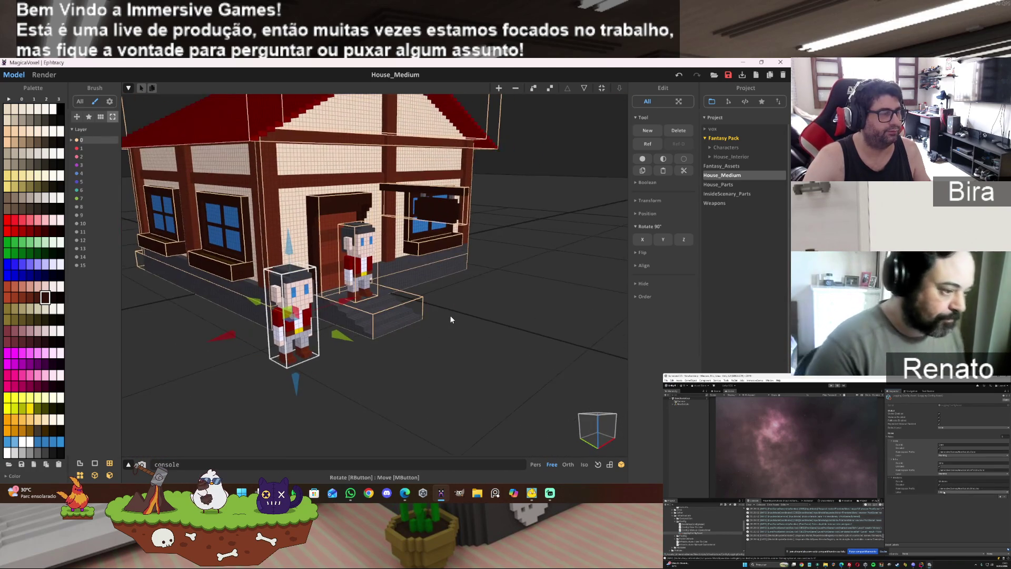
{"action": "scroll", "coordinate": [450, 315], "scroll_direction": "up", "scroll_amount": 3}
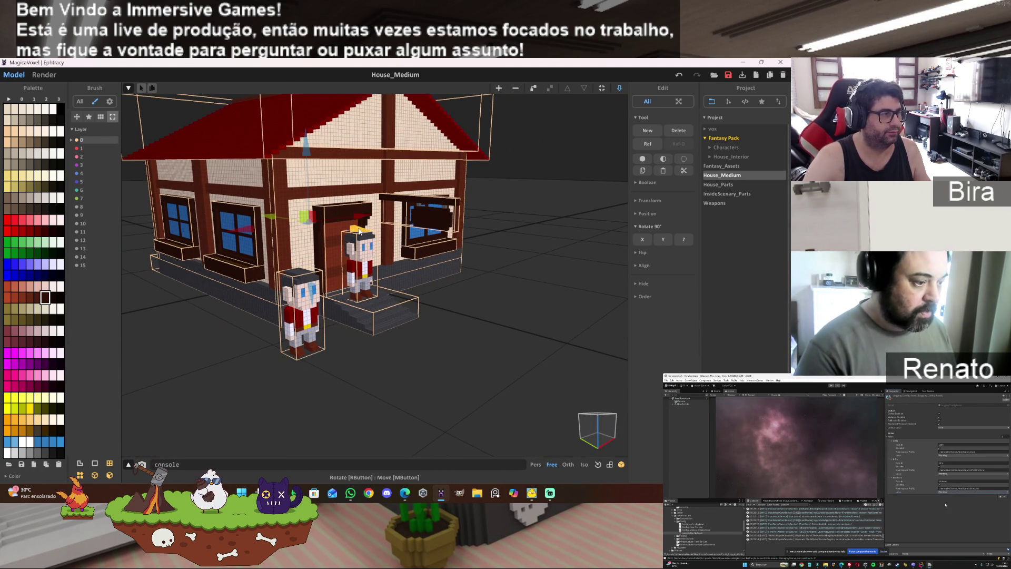
{"action": "left_click", "coordinate": [497, 93]}
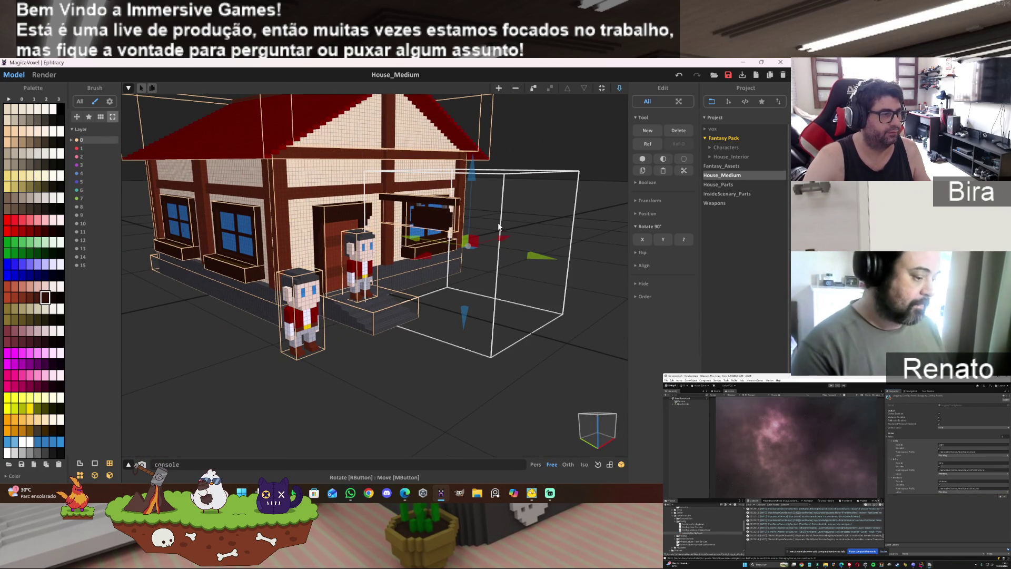
{"action": "mouse_move", "coordinate": [553, 347]}
{"action": "left_mouse_down"}
{"action": "mouse_move", "coordinate": [406, 302]}
{"action": "mouse_move", "coordinate": [340, 330]}
{"action": "mouse_move", "coordinate": [355, 344]}
{"action": "left_mouse_up"}
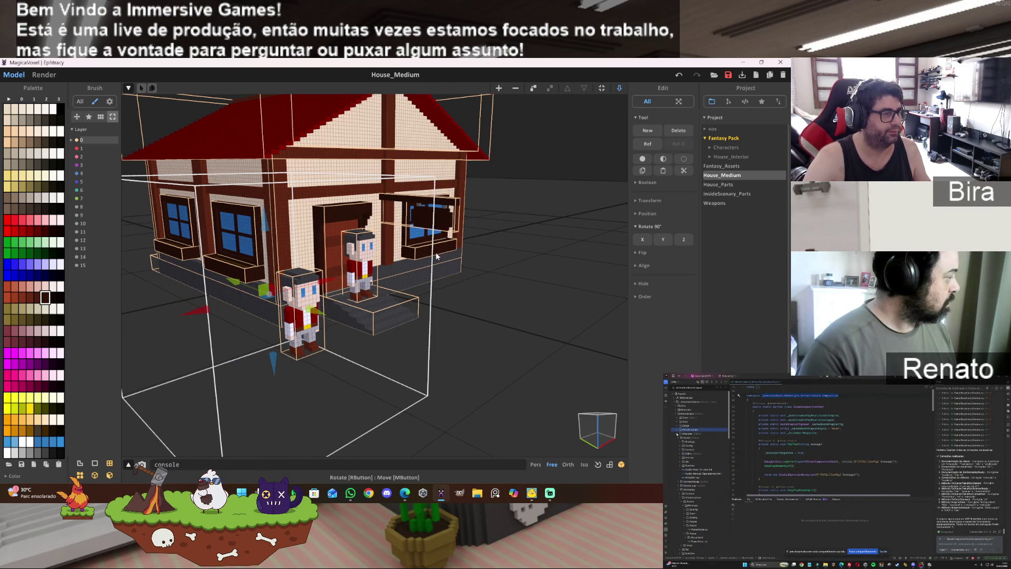
- Enter voxel editing on the new object and pick the door's brown-red colour
{"action": "key", "text": "Tab"}
{"action": "scroll", "coordinate": [348, 395], "scroll_direction": "up", "scroll_amount": 5}
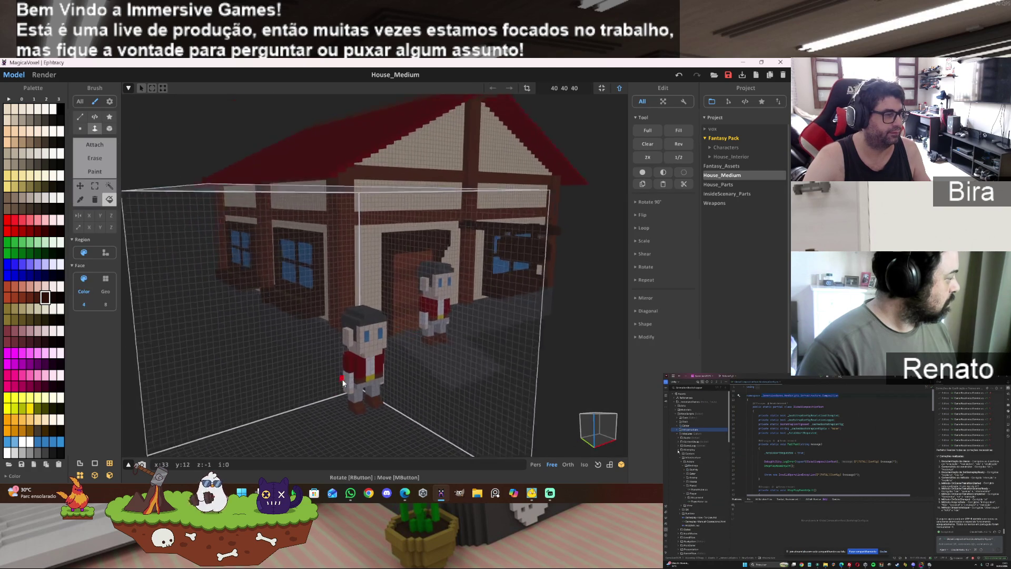
{"action": "right_click_drag", "start_coordinate": [342, 385], "coordinate": [317, 417]}
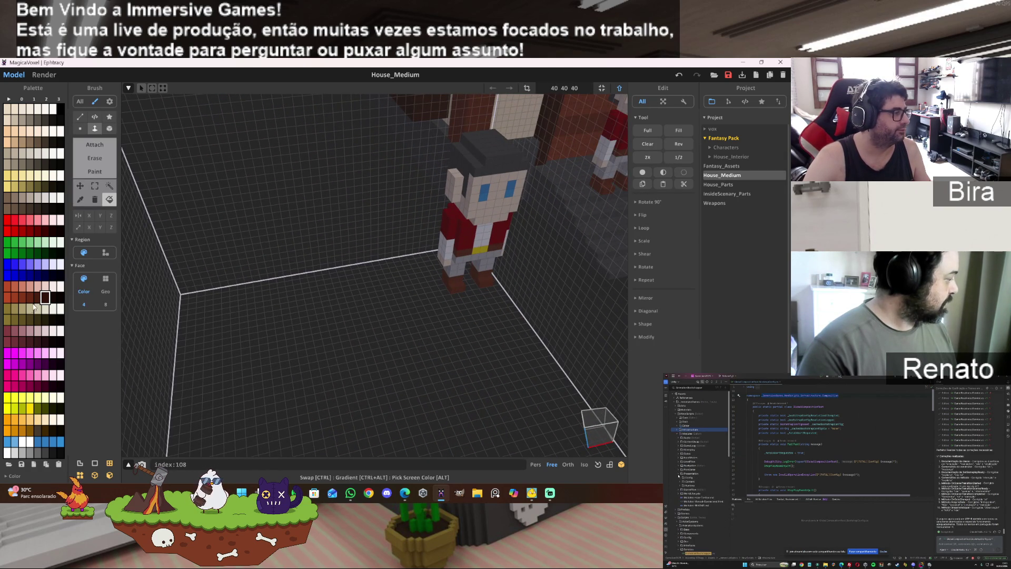
{"action": "right_click_drag", "start_coordinate": [337, 316], "coordinate": [417, 305]}
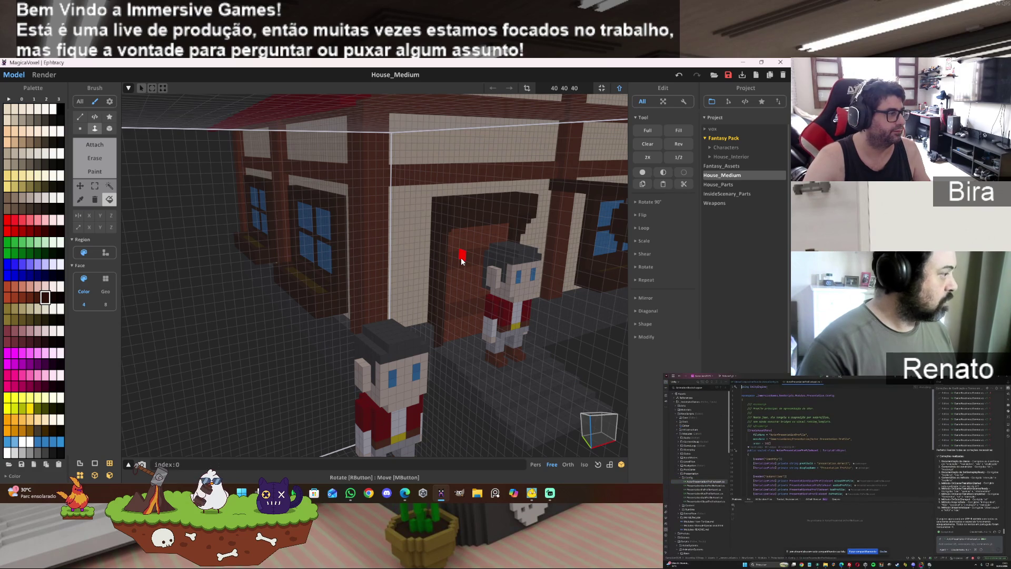
{"action": "right_click_drag", "start_coordinate": [461, 258], "coordinate": [446, 258]}
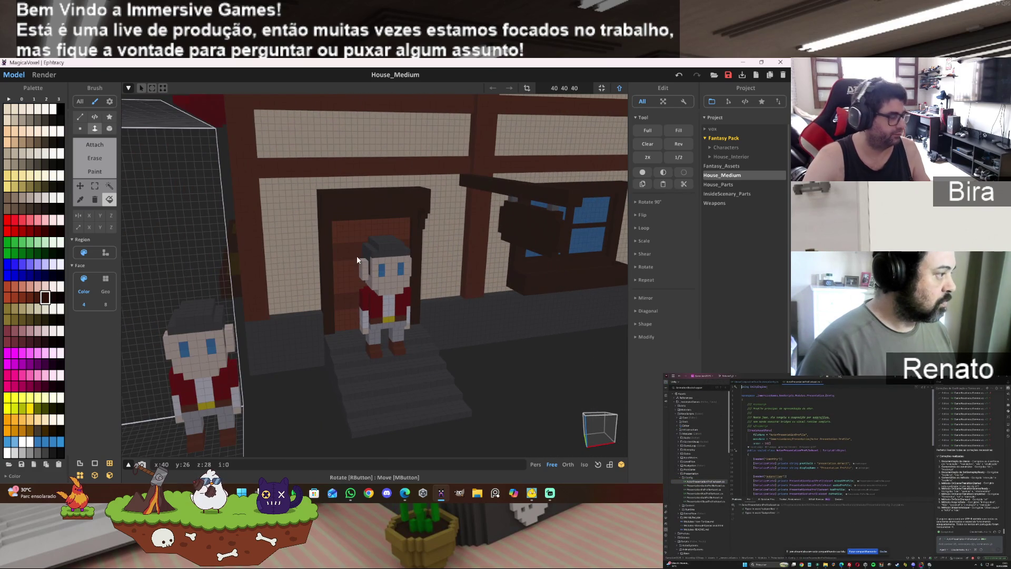
{"action": "left_click", "coordinate": [352, 252], "text": "alt"}
{"action": "mouse_move", "coordinate": [352, 252]}
{"action": "right_mouse_down"}
{"action": "mouse_move", "coordinate": [321, 295]}
{"action": "mouse_move", "coordinate": [291, 290]}
{"action": "right_mouse_up"}
{"action": "scroll", "coordinate": [323, 316], "scroll_direction": "up", "scroll_amount": 5}
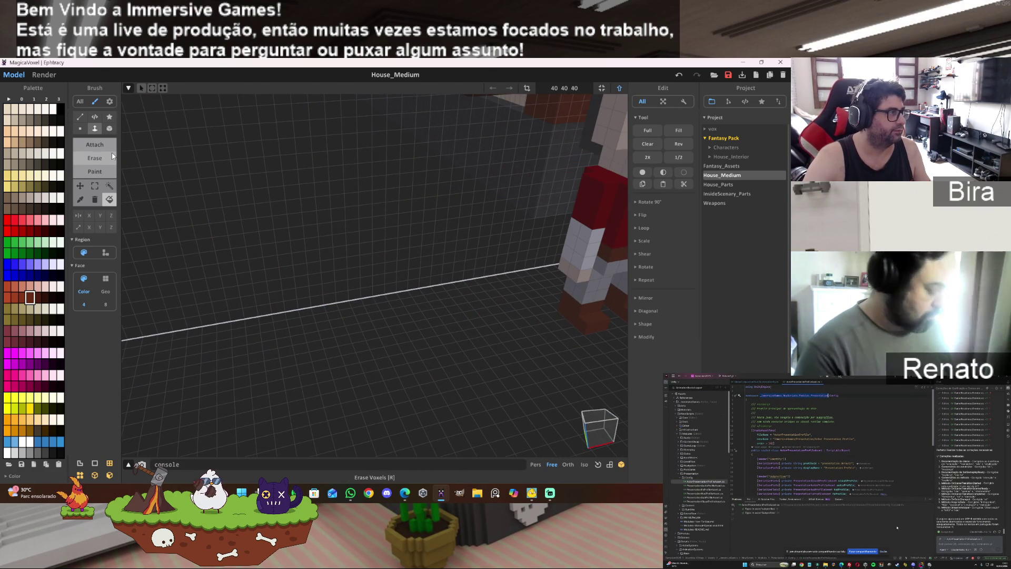
- Draw a flat brown box slab on the floor near the character, filled into a full rectangle
{"action": "left_click", "coordinate": [109, 128]}
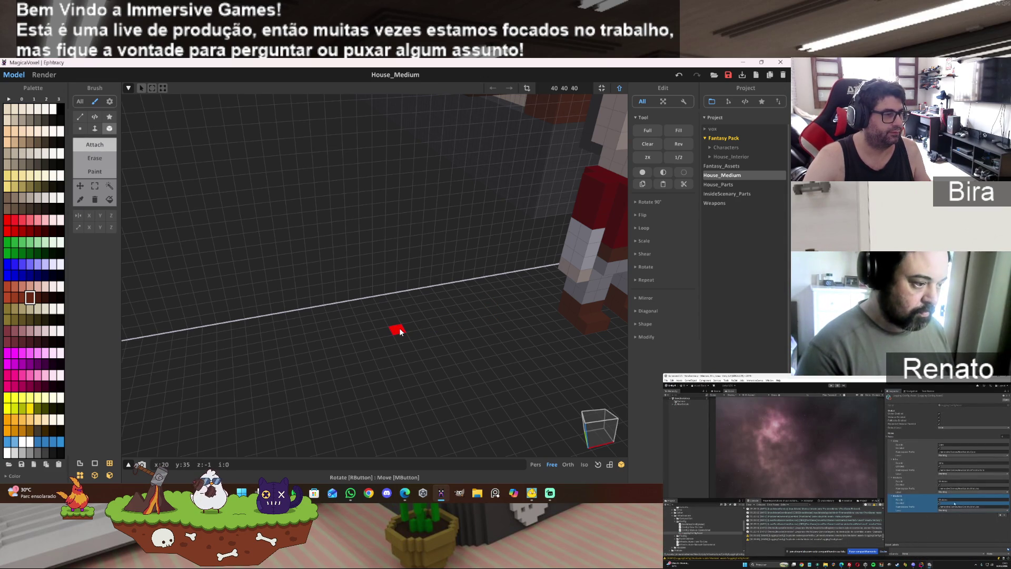
{"action": "left_click_drag", "start_coordinate": [406, 340], "coordinate": [450, 354]}
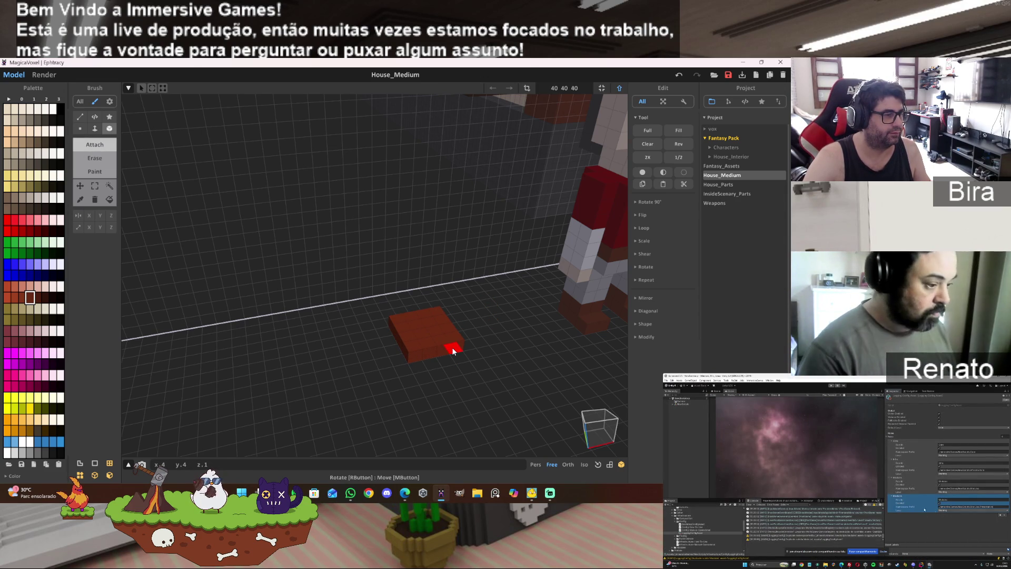
{"action": "right_click_drag", "start_coordinate": [485, 362], "coordinate": [469, 362]}
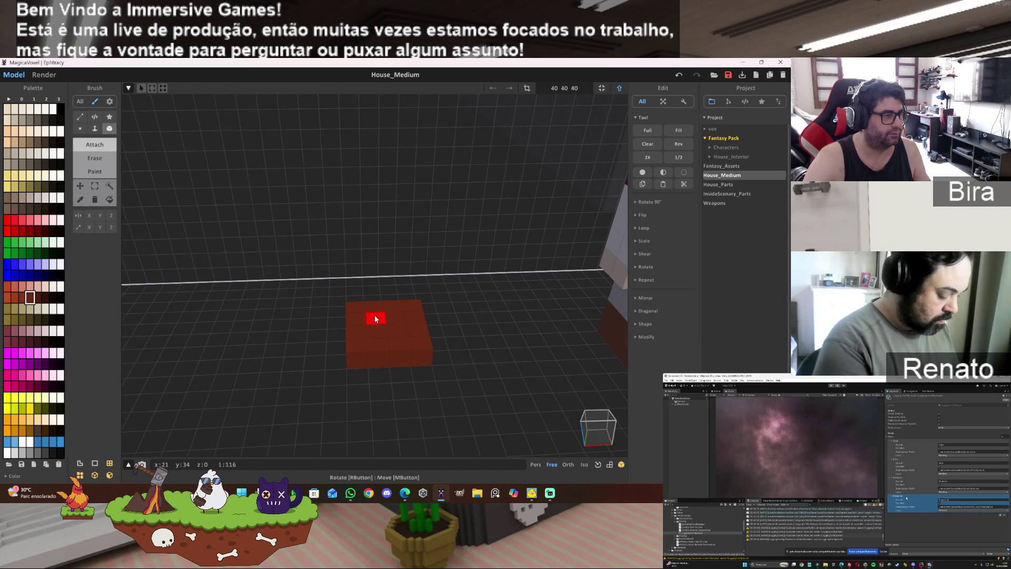
{"action": "mouse_move", "coordinate": [386, 353]}
{"action": "right_mouse_down"}
{"action": "mouse_move", "coordinate": [558, 394]}
{"action": "mouse_move", "coordinate": [479, 393]}
{"action": "right_mouse_up"}
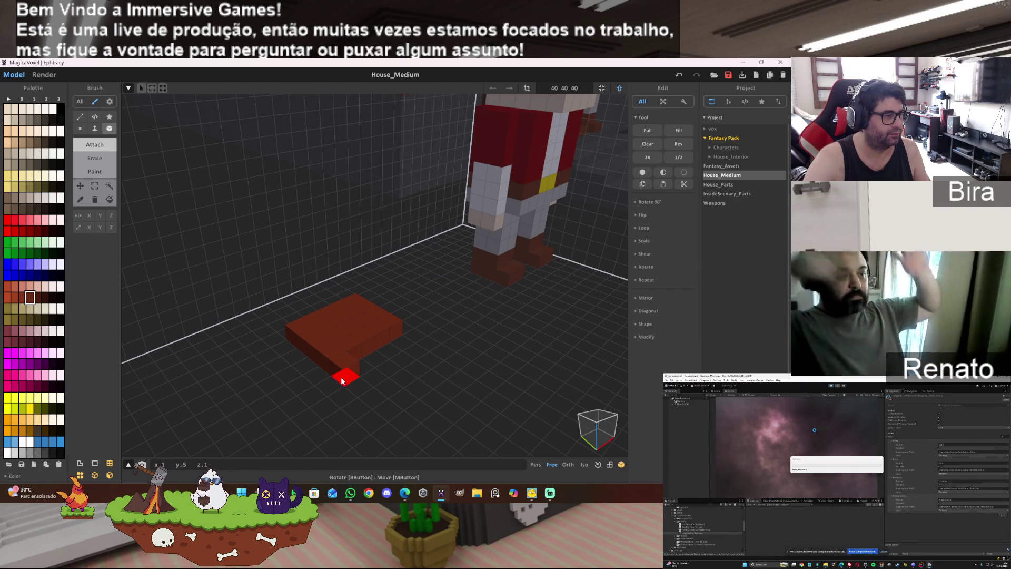
{"action": "left_click", "coordinate": [291, 352]}
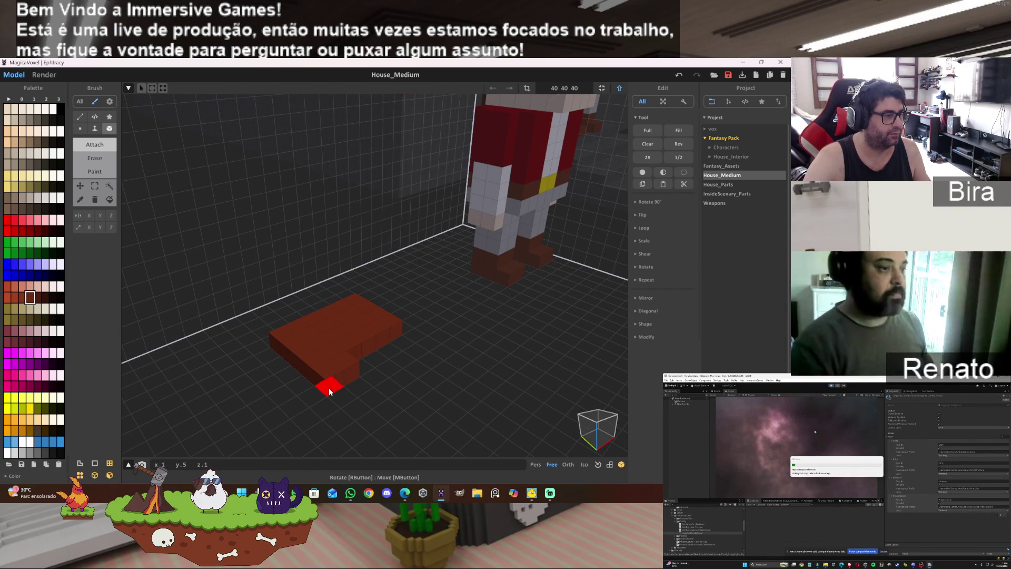
{"action": "left_click_drag", "start_coordinate": [361, 366], "coordinate": [402, 344]}
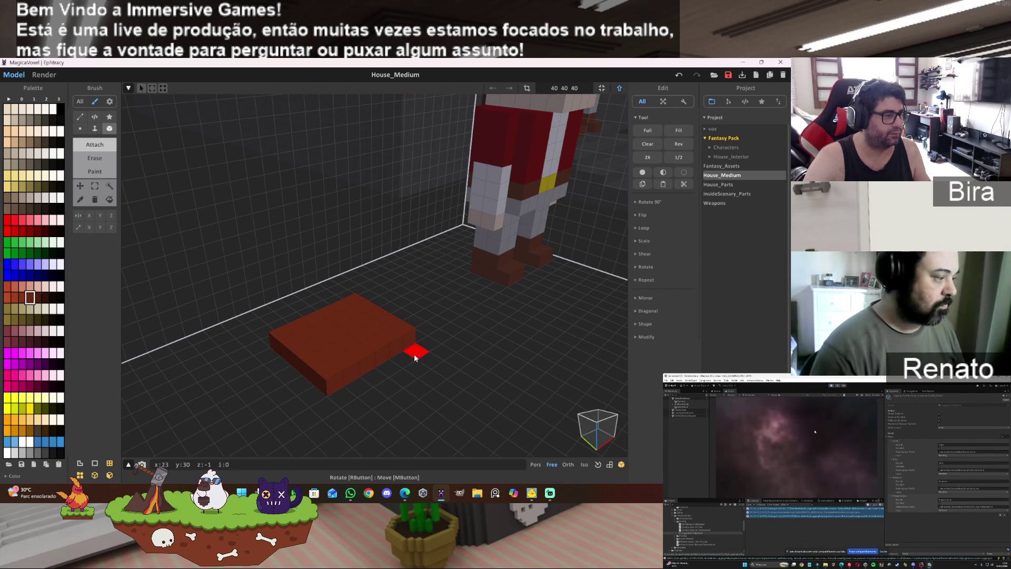
{"action": "mouse_move", "coordinate": [415, 358]}
{"action": "right_mouse_down"}
{"action": "mouse_move", "coordinate": [531, 363]}
{"action": "mouse_move", "coordinate": [476, 360]}
{"action": "right_mouse_up"}
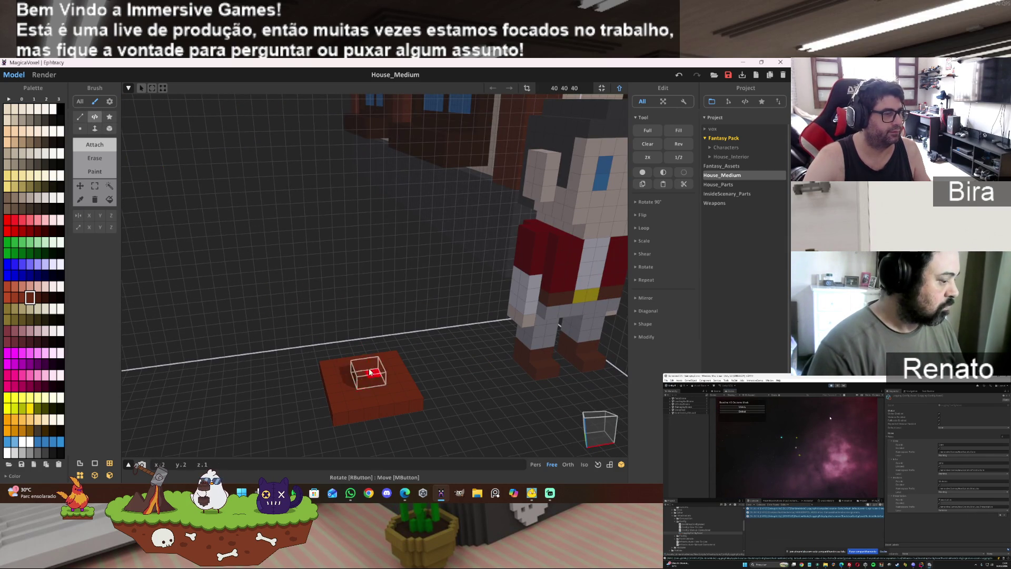
- Undo a stray voxel block and extrude the brown slab upward into a tall box
{"action": "left_click_drag", "start_coordinate": [369, 383], "coordinate": [367, 379]}
{"action": "key", "text": "ctrl+z"}
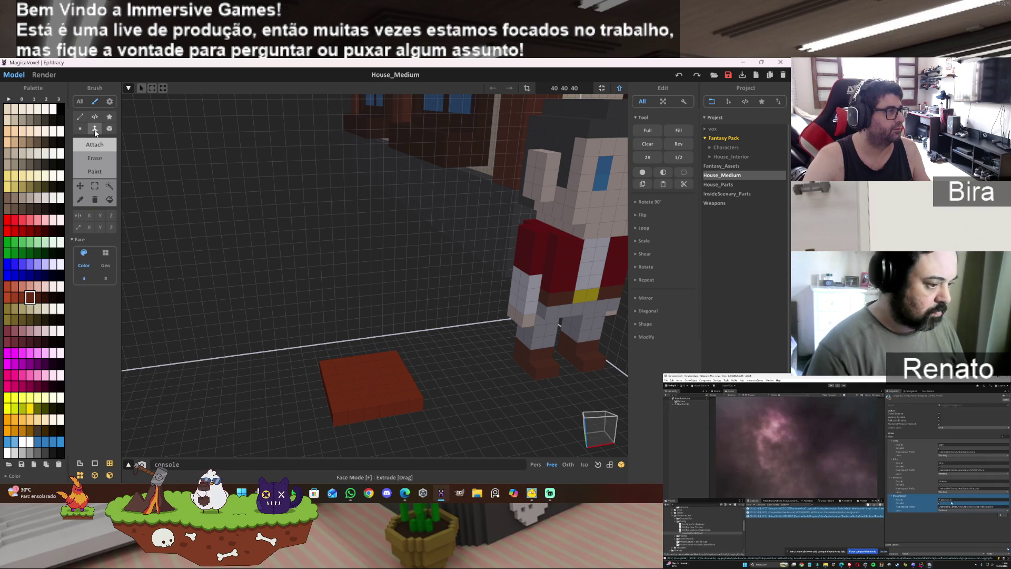
{"action": "left_click_drag", "start_coordinate": [364, 382], "coordinate": [382, 297]}
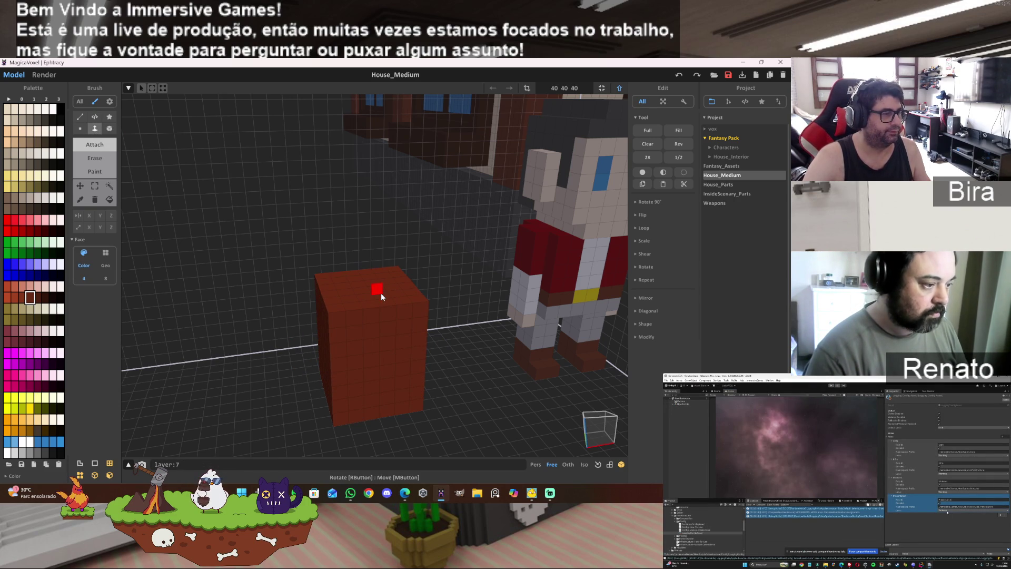
{"action": "right_click_drag", "start_coordinate": [383, 296], "coordinate": [482, 348]}
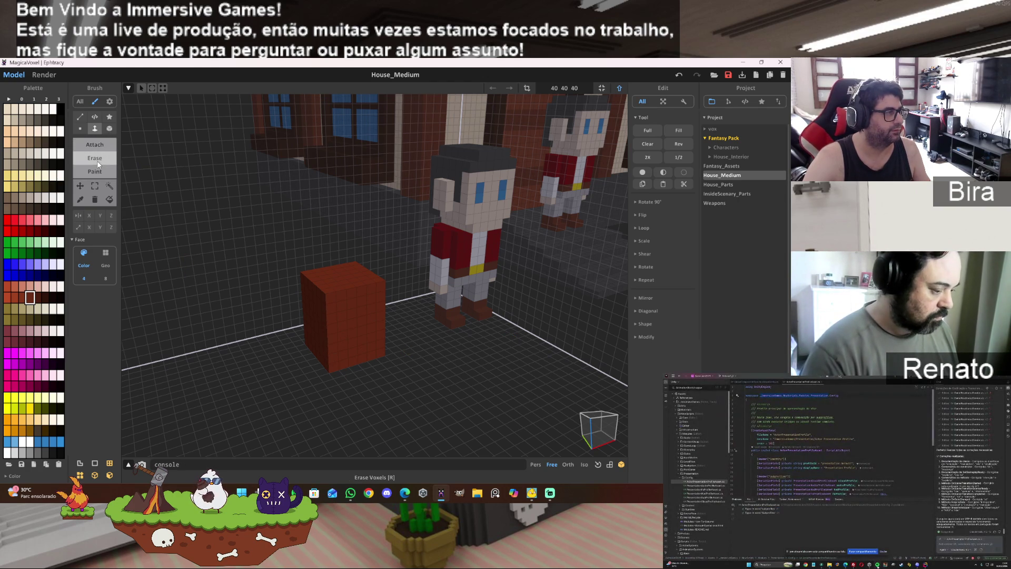
{"action": "left_click", "coordinate": [109, 130]}
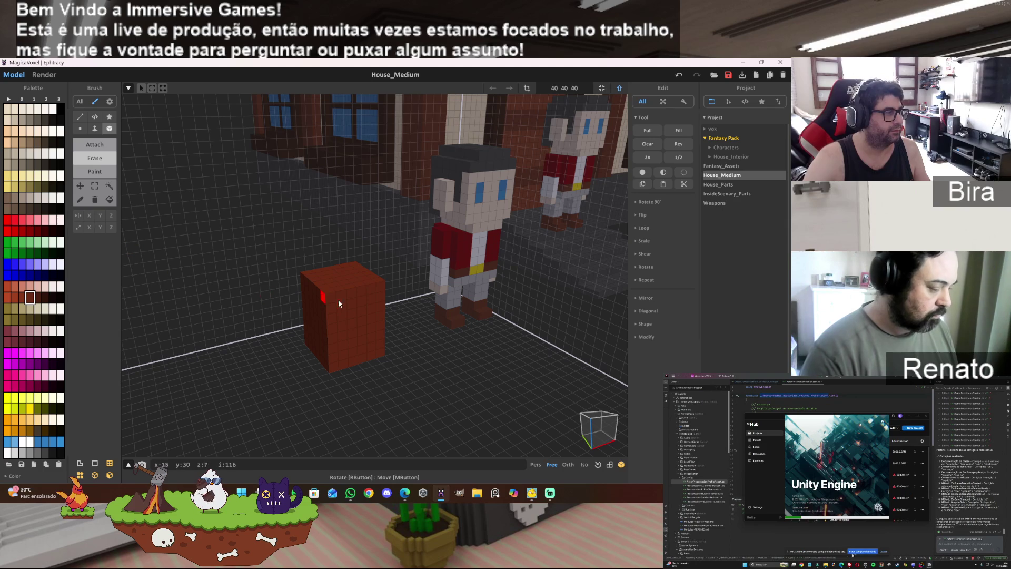
- Erase voxel columns down the box's front face and right front edge
{"action": "left_click_drag", "start_coordinate": [335, 305], "coordinate": [335, 371]}
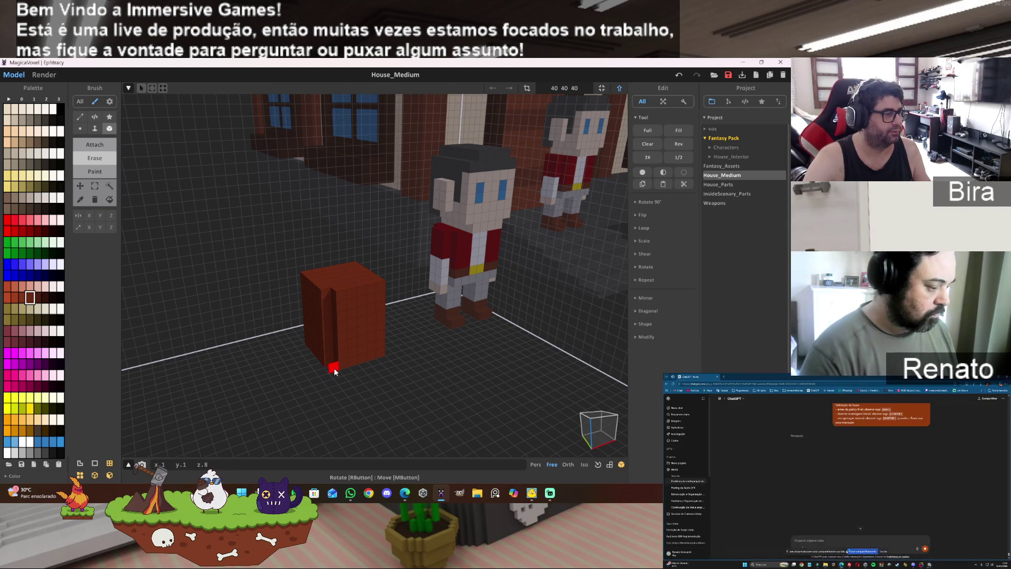
{"action": "left_click_drag", "start_coordinate": [383, 288], "coordinate": [387, 370]}
{"action": "right_click_drag", "start_coordinate": [432, 348], "coordinate": [502, 364]}
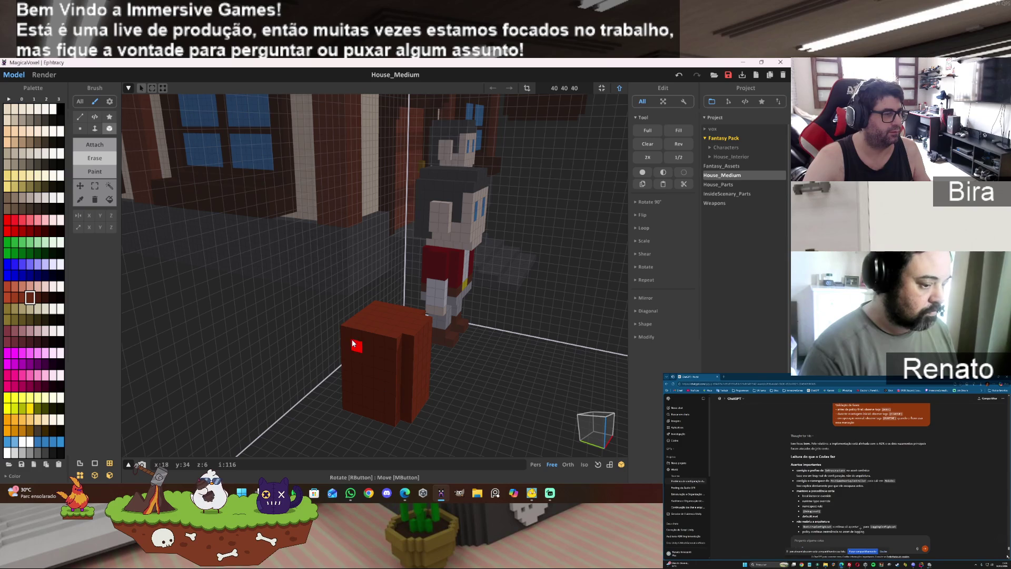
{"action": "mouse_move", "coordinate": [345, 413]}
{"action": "right_mouse_down"}
{"action": "mouse_move", "coordinate": [478, 376]}
{"action": "mouse_move", "coordinate": [348, 372]}
{"action": "right_mouse_up"}
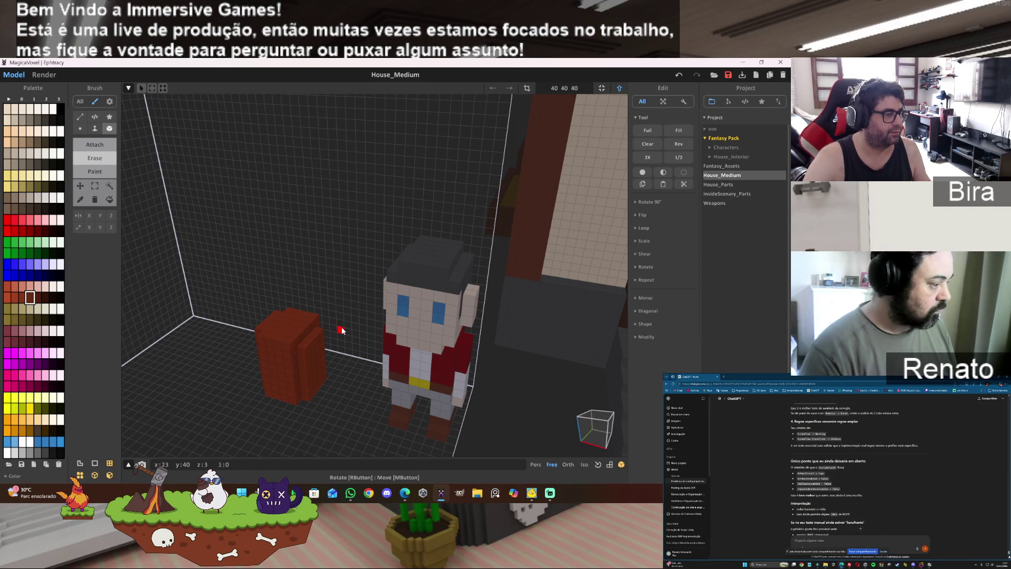
{"action": "right_click_drag", "start_coordinate": [334, 328], "coordinate": [402, 339]}
- Orbit and zoom around the carved box and character to inspect them from several angles
{"action": "scroll", "coordinate": [496, 344], "scroll_direction": "up", "scroll_amount": 3}
{"action": "right_click_drag", "start_coordinate": [497, 344], "coordinate": [413, 296]}
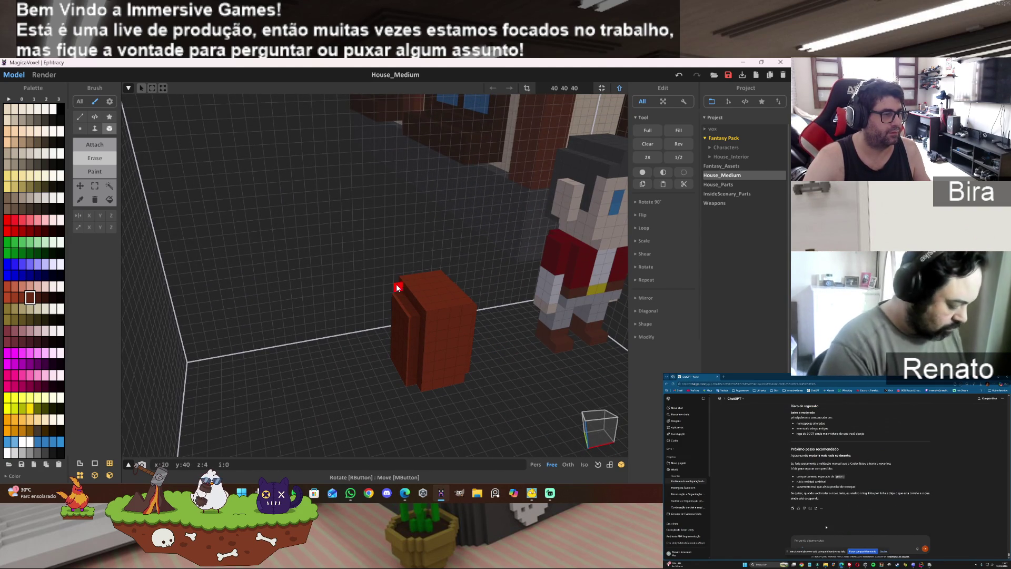
{"action": "mouse_move", "coordinate": [430, 392]}
{"action": "right_mouse_down"}
{"action": "mouse_move", "coordinate": [506, 393]}
{"action": "mouse_move", "coordinate": [465, 259]}
{"action": "right_mouse_up"}
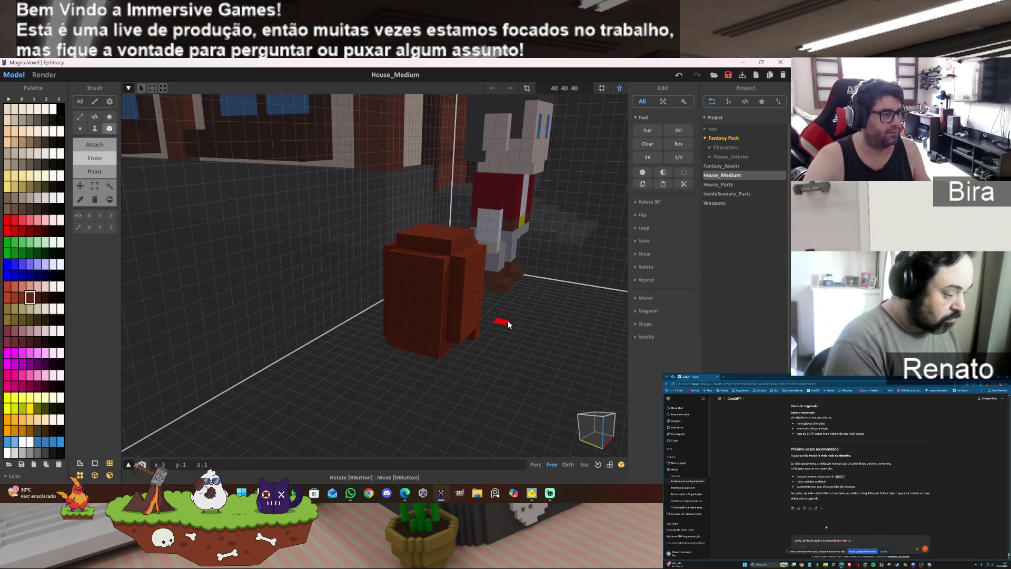
{"action": "mouse_move", "coordinate": [563, 342]}
{"action": "right_mouse_down"}
{"action": "mouse_move", "coordinate": [523, 339]}
{"action": "mouse_move", "coordinate": [456, 358]}
{"action": "mouse_move", "coordinate": [445, 339]}
{"action": "right_mouse_up"}
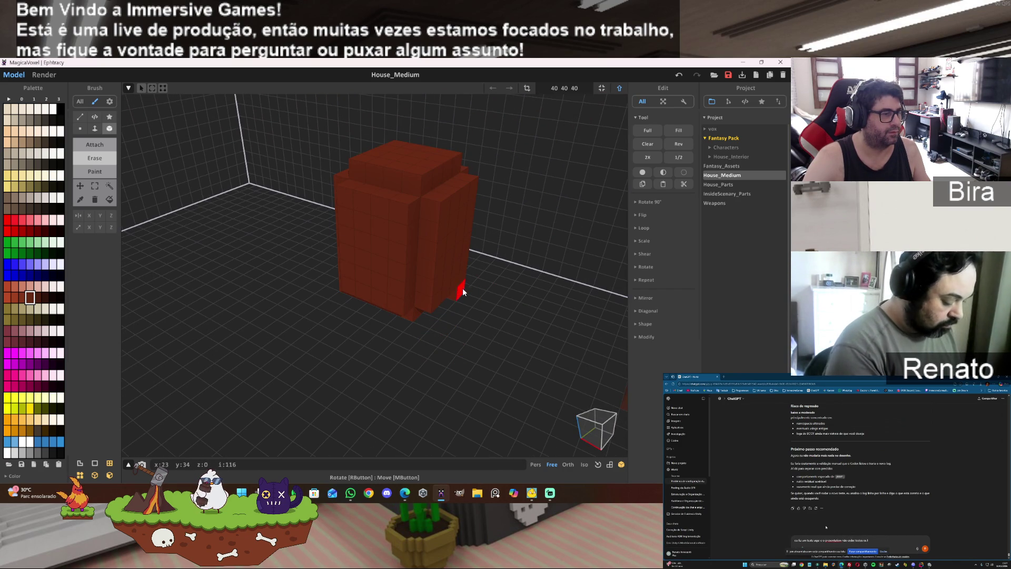
{"action": "mouse_move", "coordinate": [437, 330]}
{"action": "right_mouse_down"}
{"action": "mouse_move", "coordinate": [516, 339]}
{"action": "mouse_move", "coordinate": [564, 327]}
{"action": "right_mouse_up"}
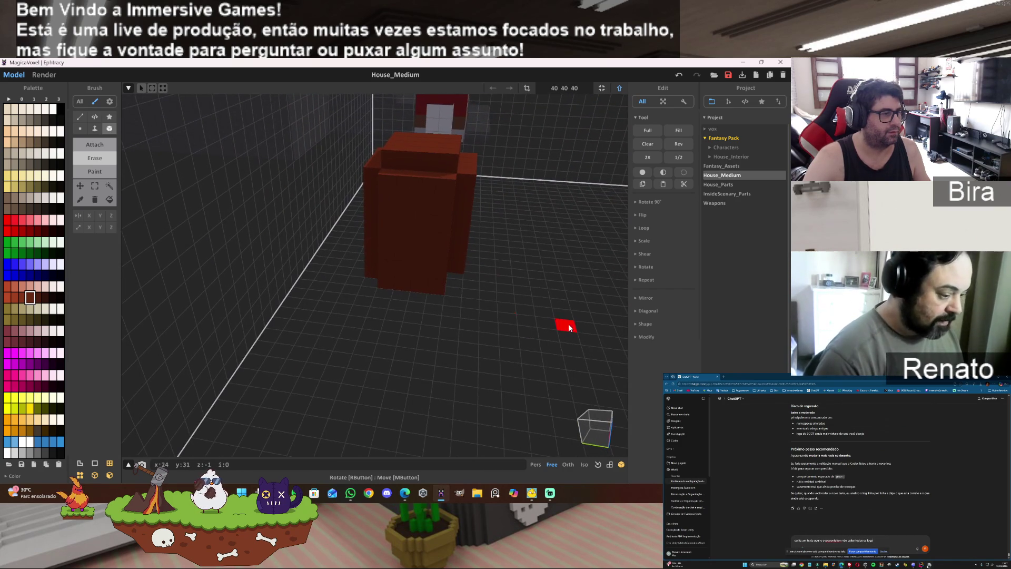
{"action": "mouse_move", "coordinate": [411, 290]}
{"action": "right_mouse_down"}
{"action": "mouse_move", "coordinate": [452, 319]}
{"action": "mouse_move", "coordinate": [492, 305]}
{"action": "mouse_move", "coordinate": [463, 379]}
{"action": "mouse_move", "coordinate": [418, 334]}
{"action": "mouse_move", "coordinate": [349, 319]}
{"action": "right_mouse_up"}
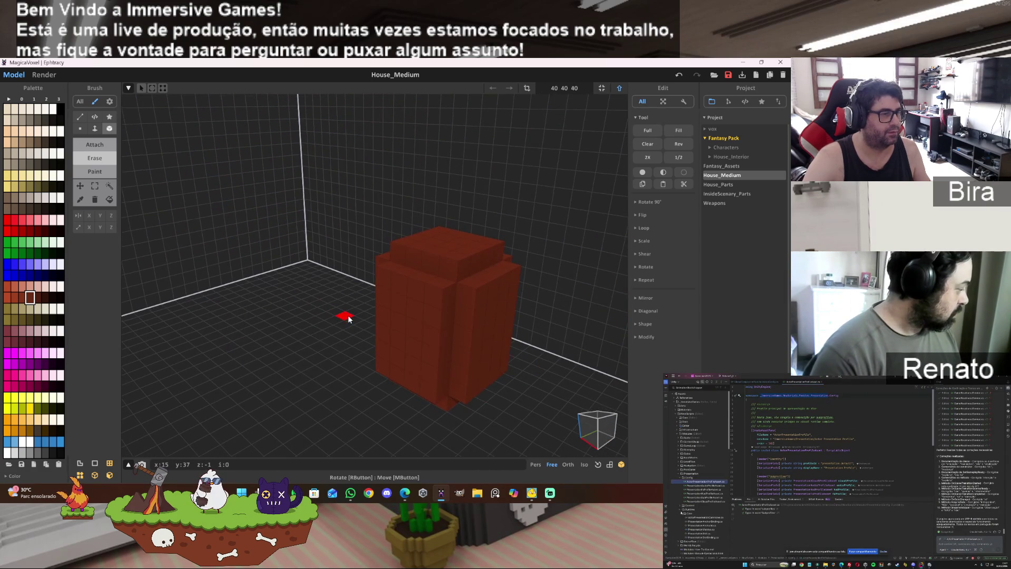
{"action": "scroll", "coordinate": [349, 318], "scroll_direction": "down", "scroll_amount": 2}
{"action": "scroll", "coordinate": [349, 318], "scroll_direction": "down", "scroll_amount": 2}
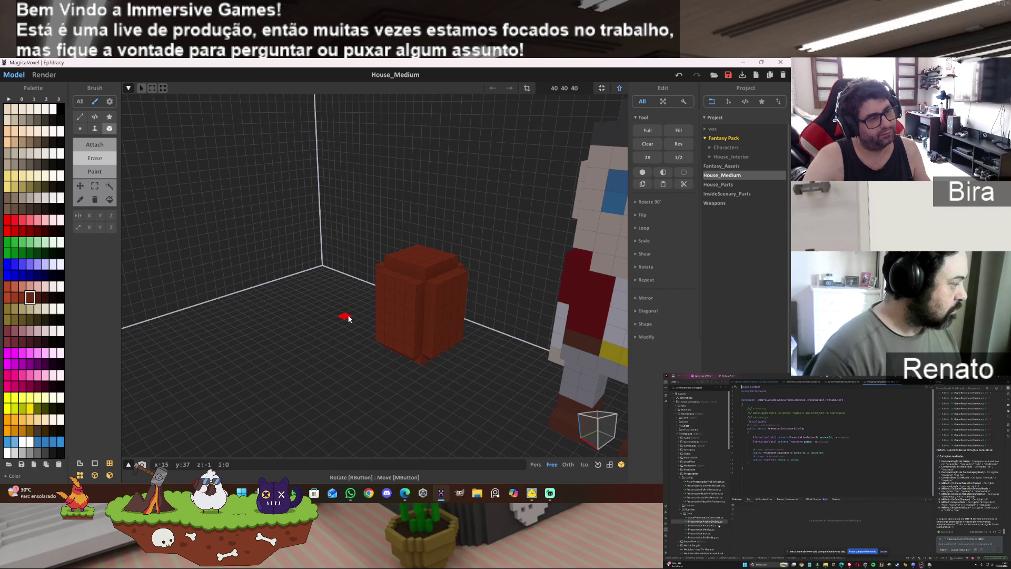
{"action": "right_click_drag", "start_coordinate": [347, 318], "coordinate": [446, 328]}
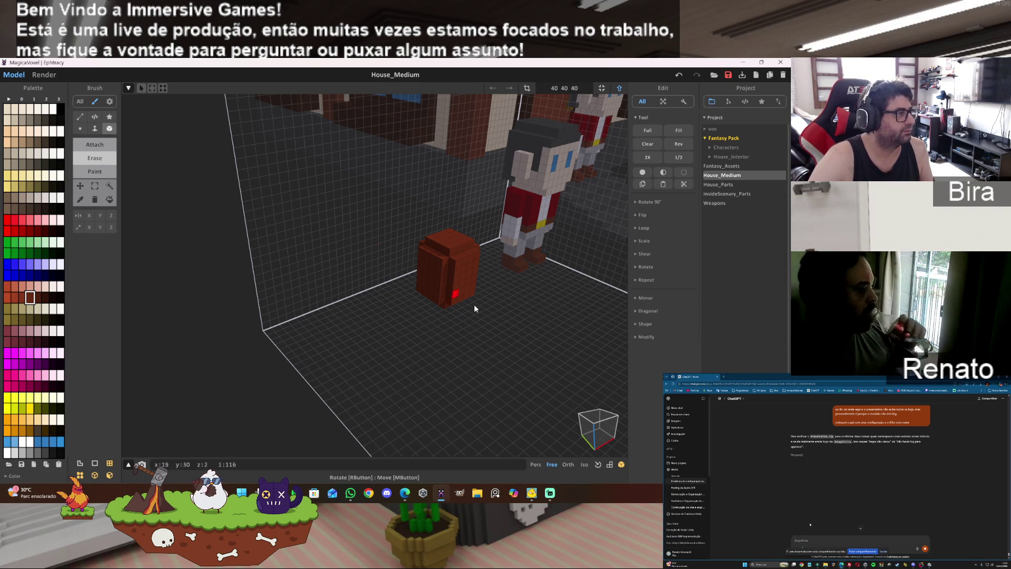
{"action": "scroll", "coordinate": [481, 316], "scroll_direction": "up", "scroll_amount": 3}
- Undo the last front change and attach a protruding chunk onto the block's front
{"action": "scroll", "coordinate": [497, 326], "scroll_direction": "up", "scroll_amount": 3}
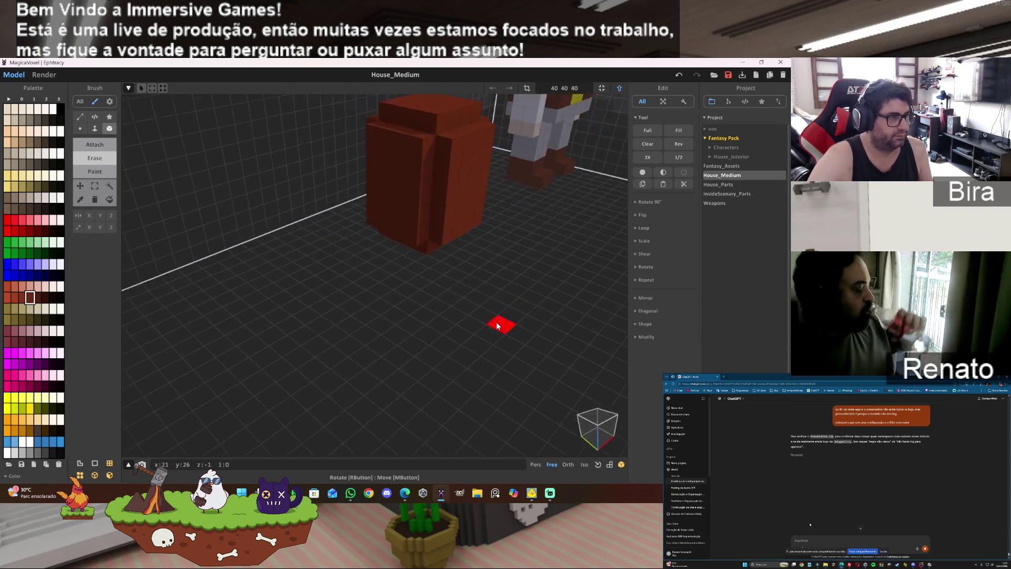
{"action": "right_click_drag", "start_coordinate": [497, 326], "coordinate": [476, 311]}
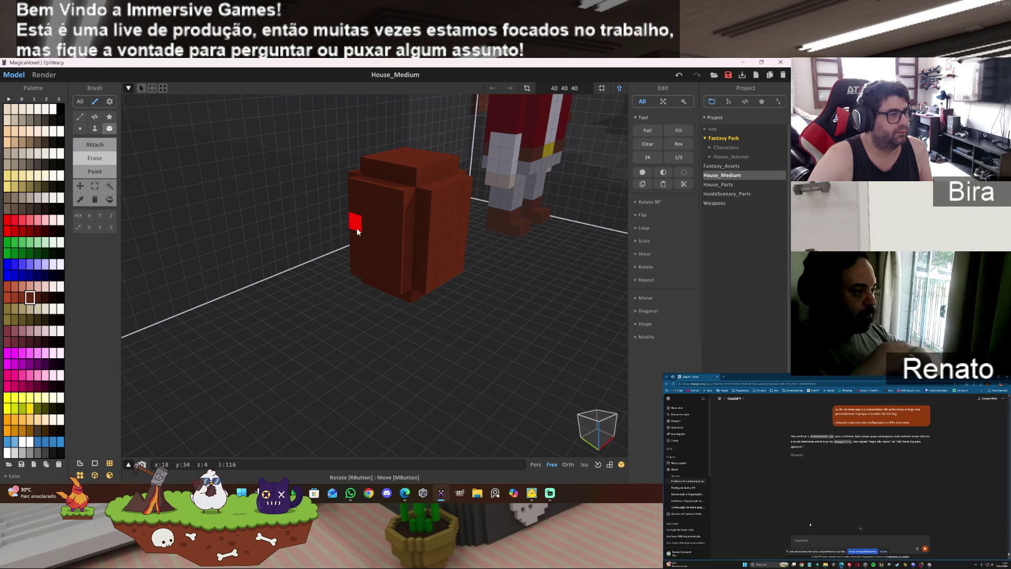
{"action": "key", "text": "ctrl+z"}
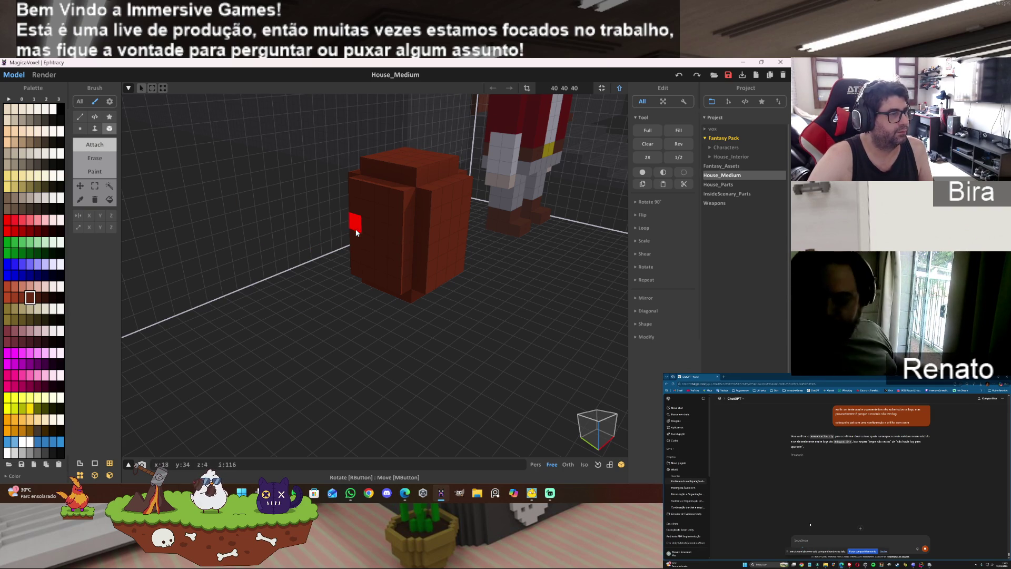
{"action": "mouse_move", "coordinate": [351, 224]}
{"action": "left_mouse_down"}
{"action": "mouse_move", "coordinate": [396, 252]}
{"action": "mouse_move", "coordinate": [436, 233]}
{"action": "left_mouse_up"}
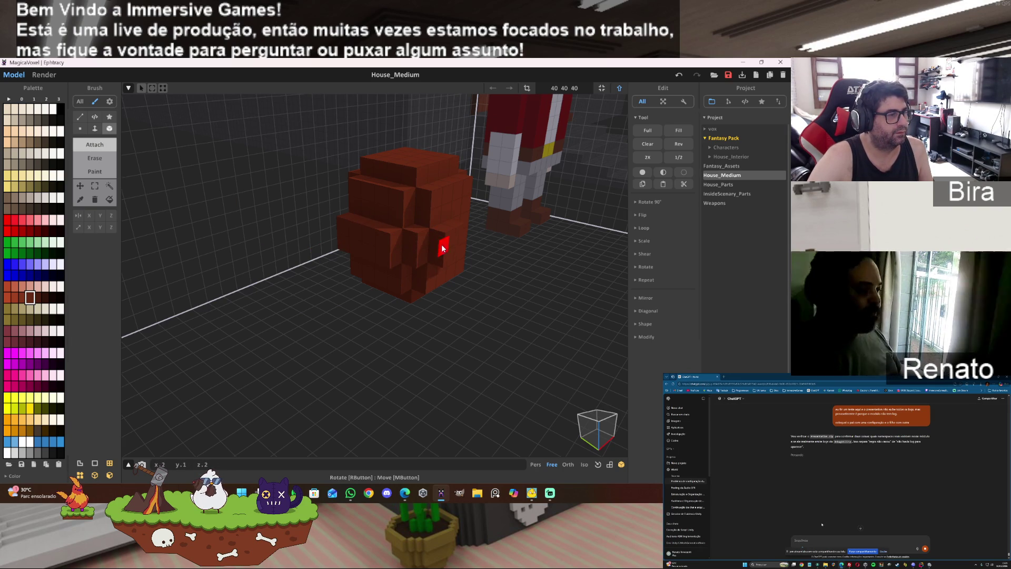
- Orbit around the block to check its shape, then double the model volume
{"action": "right_click_drag", "start_coordinate": [515, 247], "coordinate": [406, 254]}
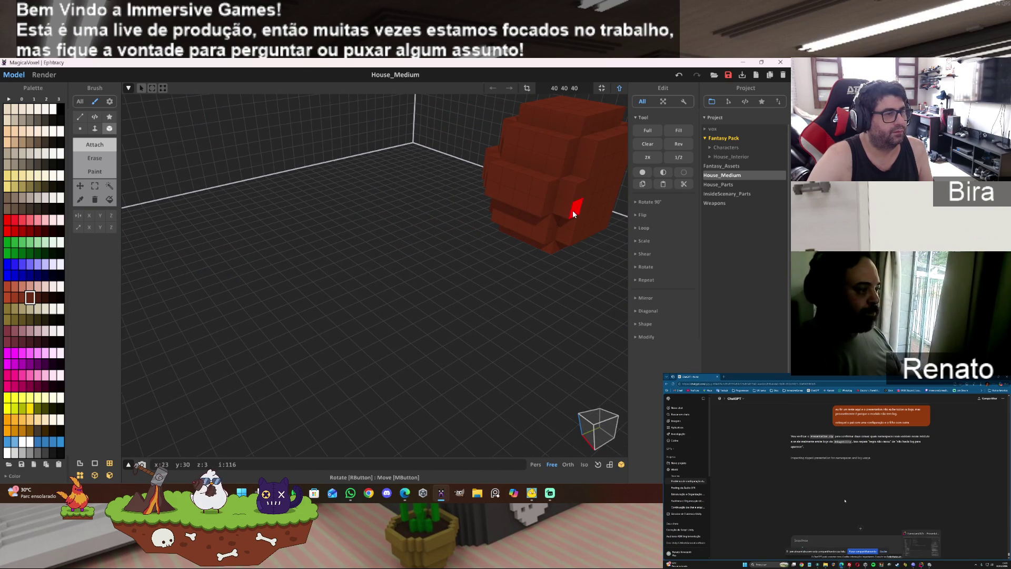
{"action": "right_click_drag", "start_coordinate": [572, 211], "coordinate": [580, 212]}
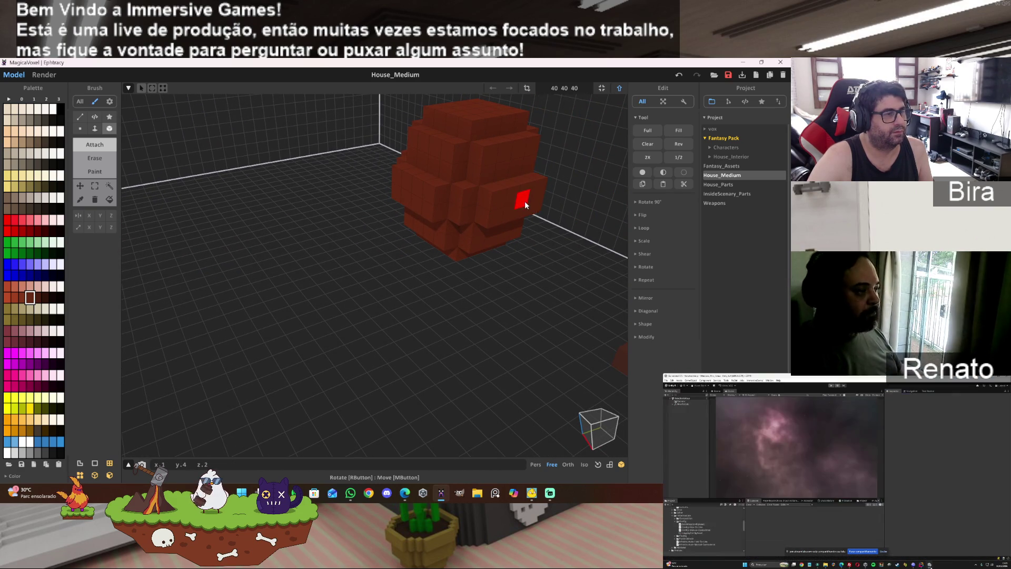
{"action": "right_click_drag", "start_coordinate": [489, 205], "coordinate": [458, 204]}
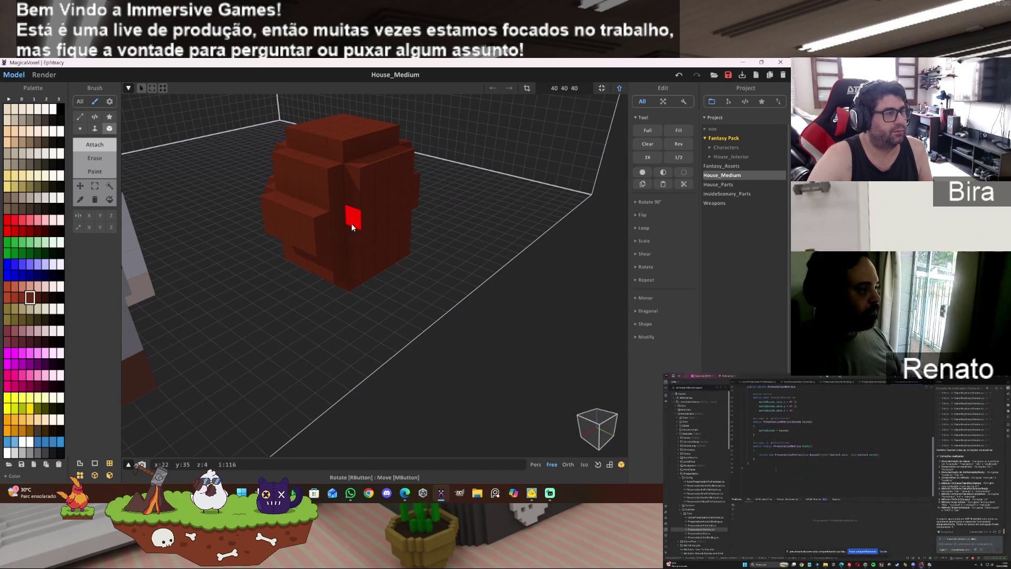
{"action": "right_click_drag", "start_coordinate": [354, 240], "coordinate": [255, 236]}
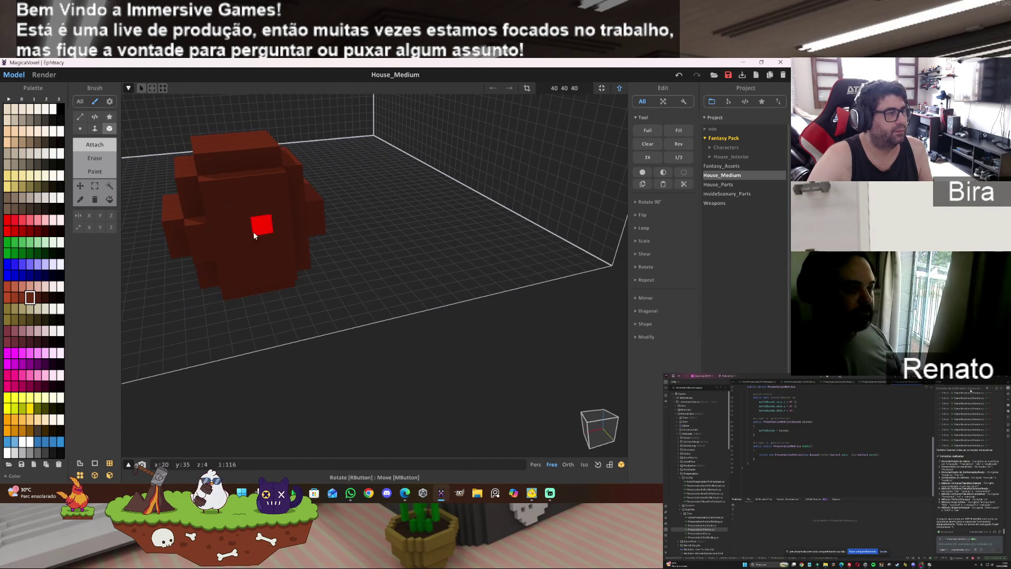
{"action": "mouse_move", "coordinate": [291, 241]}
{"action": "right_mouse_down"}
{"action": "mouse_move", "coordinate": [307, 232]}
{"action": "mouse_move", "coordinate": [561, 237]}
{"action": "mouse_move", "coordinate": [501, 260]}
{"action": "mouse_move", "coordinate": [597, 237]}
{"action": "right_mouse_up"}
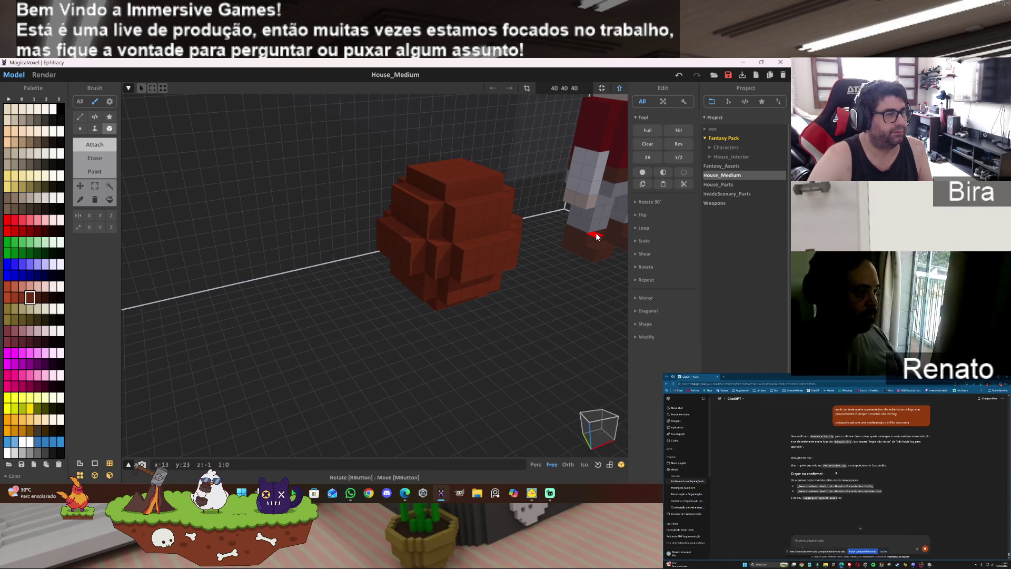
{"action": "mouse_move", "coordinate": [597, 237]}
{"action": "right_mouse_down"}
{"action": "mouse_move", "coordinate": [612, 246]}
{"action": "mouse_move", "coordinate": [626, 178]}
{"action": "right_mouse_up"}
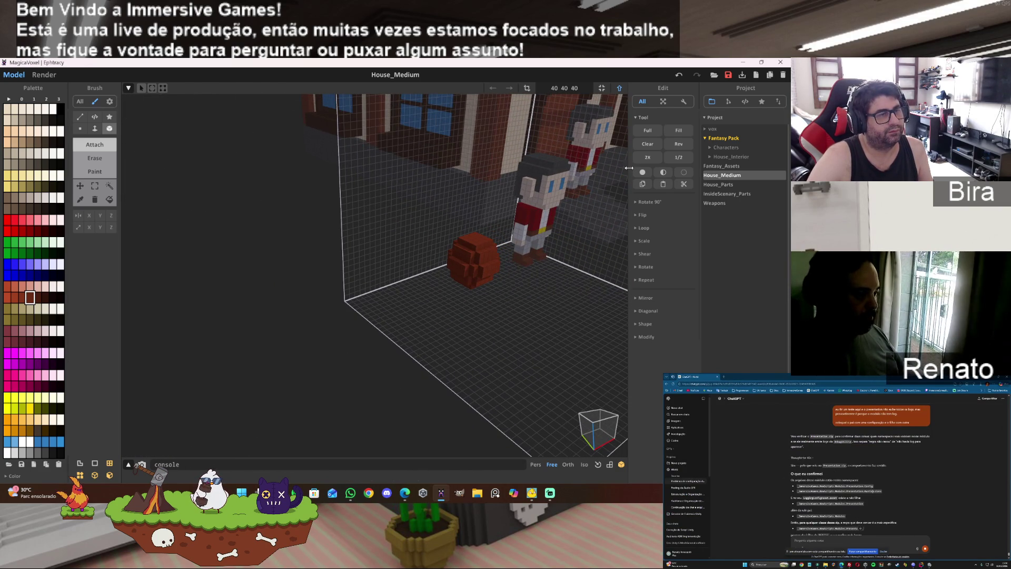
{"action": "left_click", "coordinate": [648, 158]}
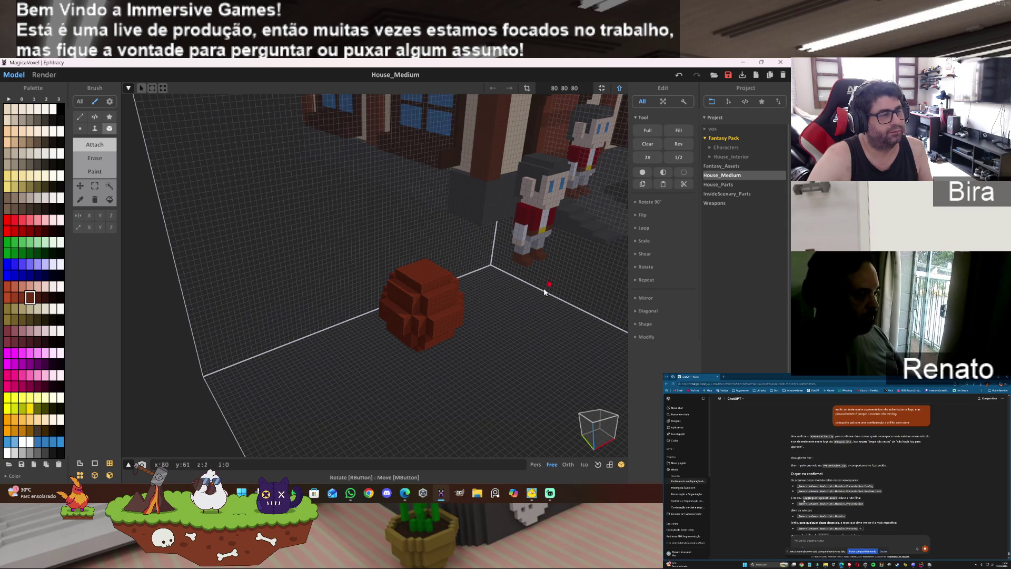
- Orbit and zoom around the enlarged 80×80×80 brown model, the room and characters
{"action": "right_click_drag", "start_coordinate": [567, 260], "coordinate": [522, 343]}
{"action": "scroll", "coordinate": [515, 329], "scroll_direction": "up", "scroll_amount": 3}
{"action": "scroll", "coordinate": [507, 333], "scroll_direction": "up", "scroll_amount": 3}
{"action": "scroll", "coordinate": [508, 334], "scroll_direction": "down", "scroll_amount": 5}
{"action": "mouse_move", "coordinate": [542, 311]}
{"action": "right_mouse_down"}
{"action": "mouse_move", "coordinate": [552, 310]}
{"action": "mouse_move", "coordinate": [530, 323]}
{"action": "right_mouse_up"}
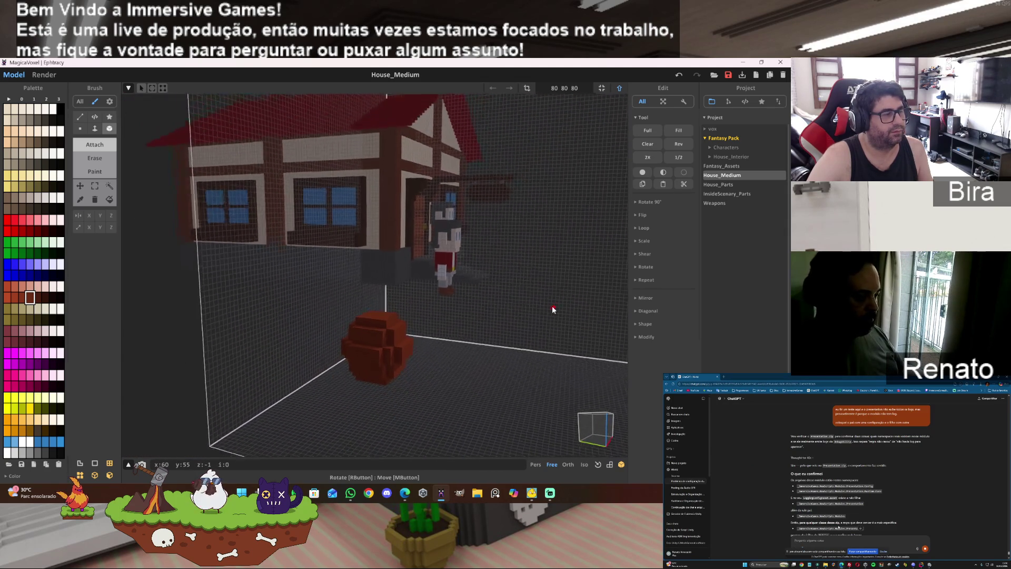
{"action": "scroll", "coordinate": [530, 322], "scroll_direction": "up", "scroll_amount": 3}
{"action": "scroll", "coordinate": [530, 322], "scroll_direction": "up", "scroll_amount": 3}
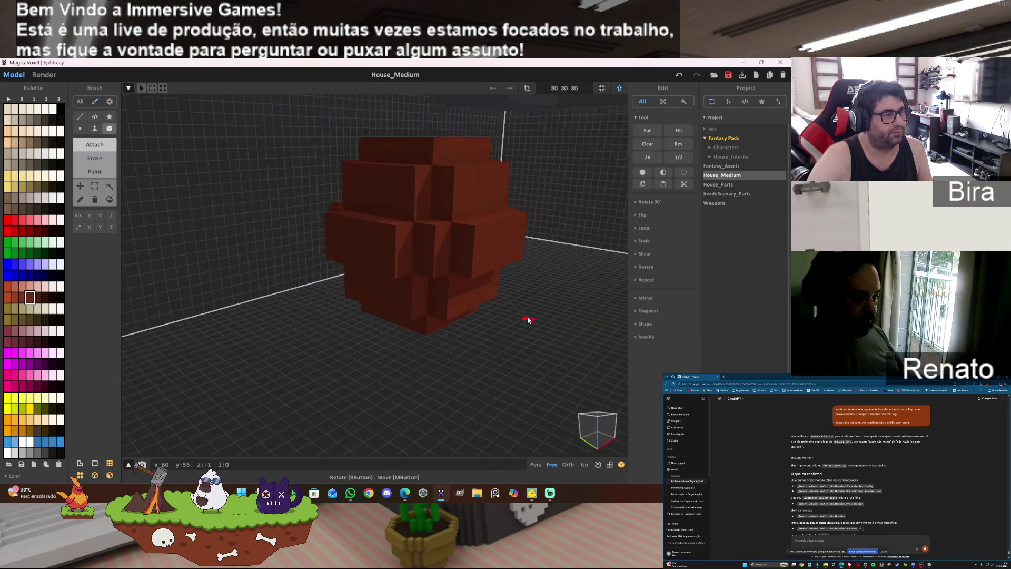
{"action": "scroll", "coordinate": [524, 317], "scroll_direction": "up", "scroll_amount": 2}
- Attach a horizontal strip of voxels across the model's front face
{"action": "mouse_move", "coordinate": [522, 310]}
{"action": "right_mouse_down"}
{"action": "mouse_move", "coordinate": [524, 250]}
{"action": "mouse_move", "coordinate": [514, 340]}
{"action": "right_mouse_up"}
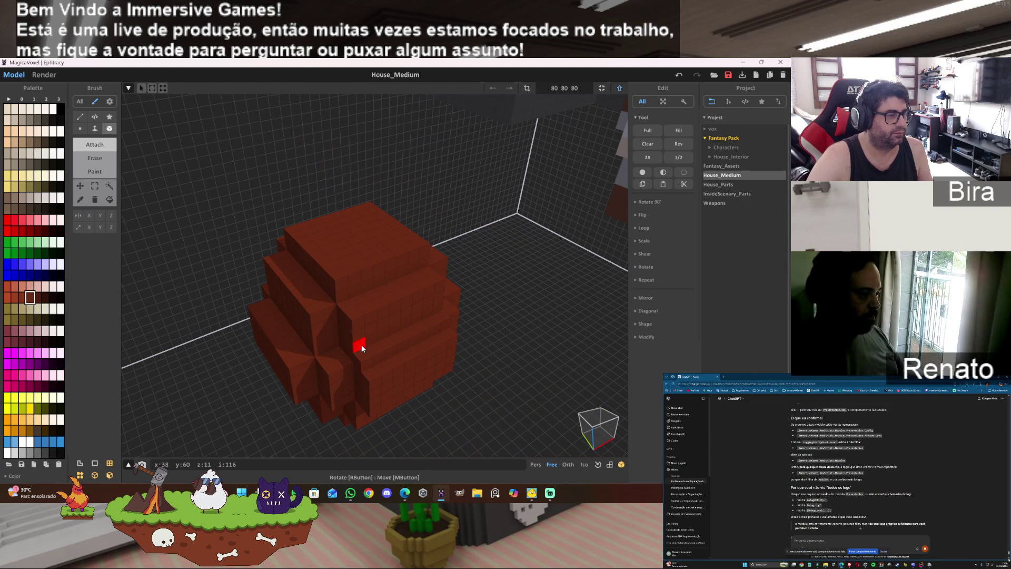
{"action": "right_click_drag", "start_coordinate": [447, 384], "coordinate": [451, 324]}
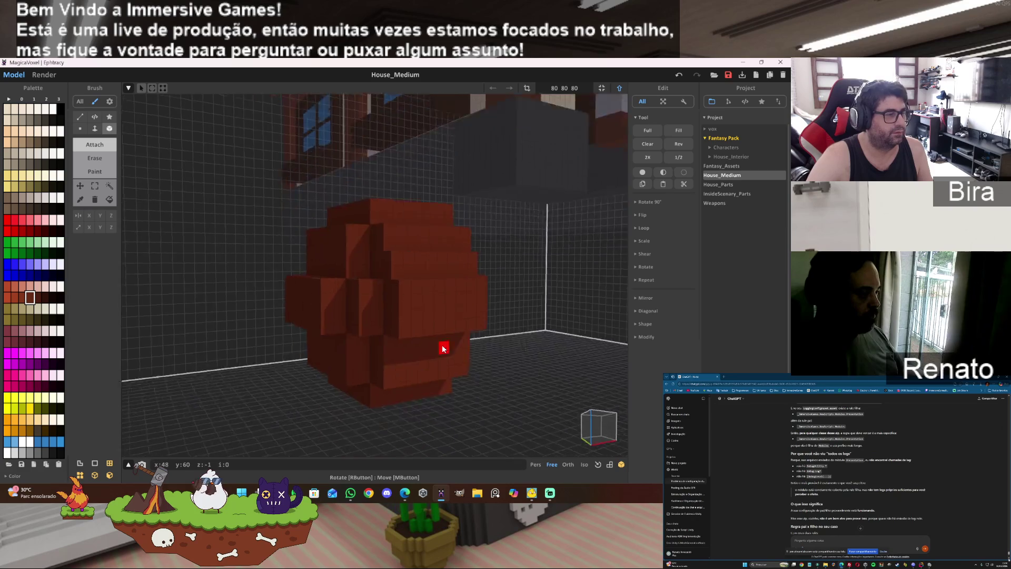
{"action": "scroll", "coordinate": [451, 324], "scroll_direction": "down", "scroll_amount": 2}
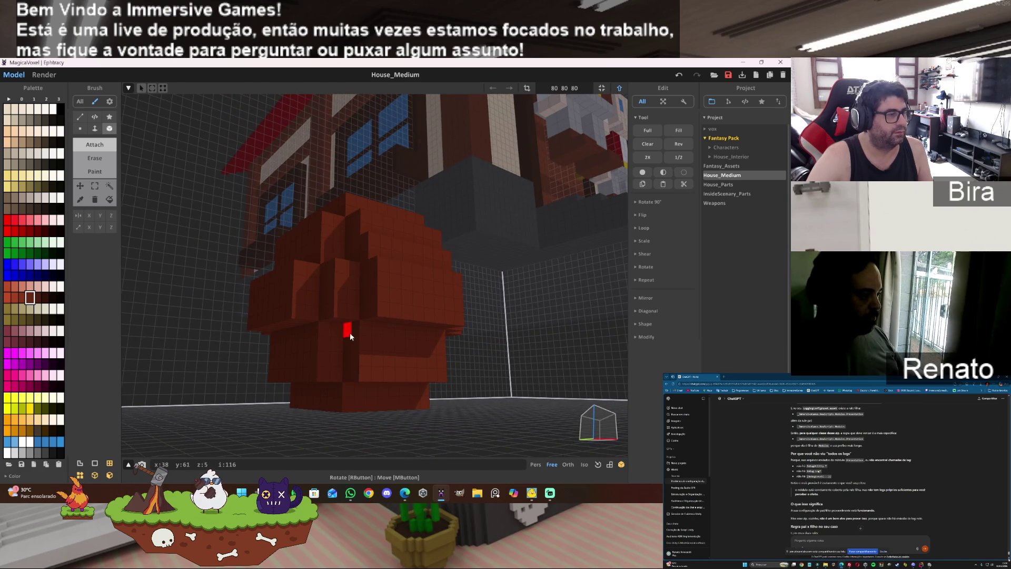
{"action": "left_click_drag", "start_coordinate": [367, 340], "coordinate": [431, 350]}
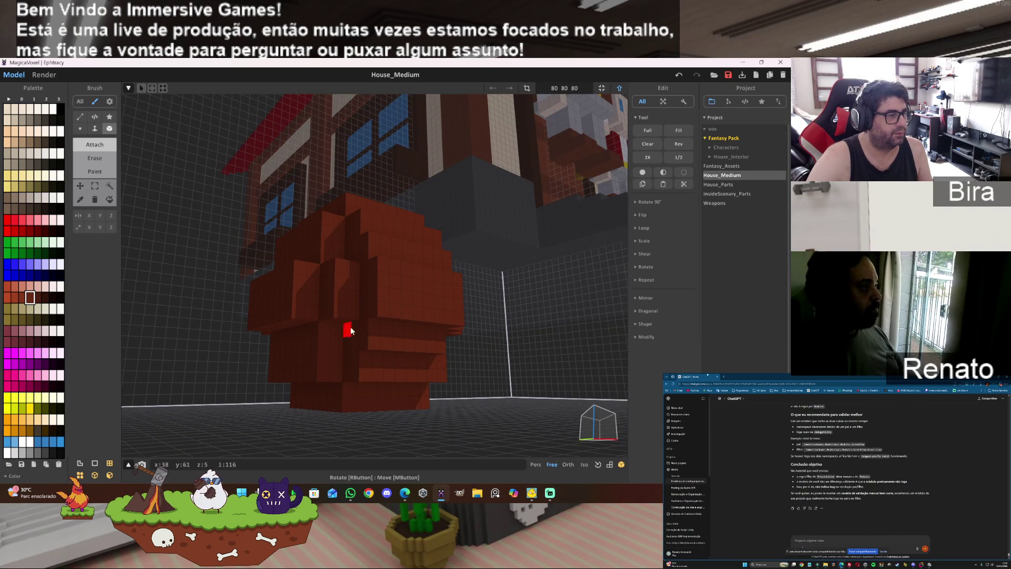
{"action": "right_click_drag", "start_coordinate": [343, 328], "coordinate": [379, 328]}
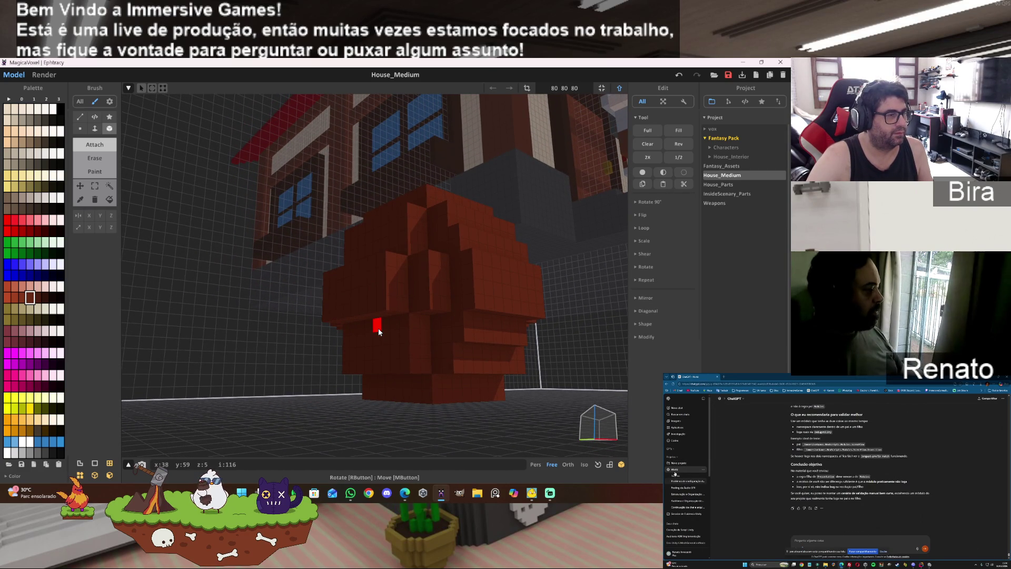
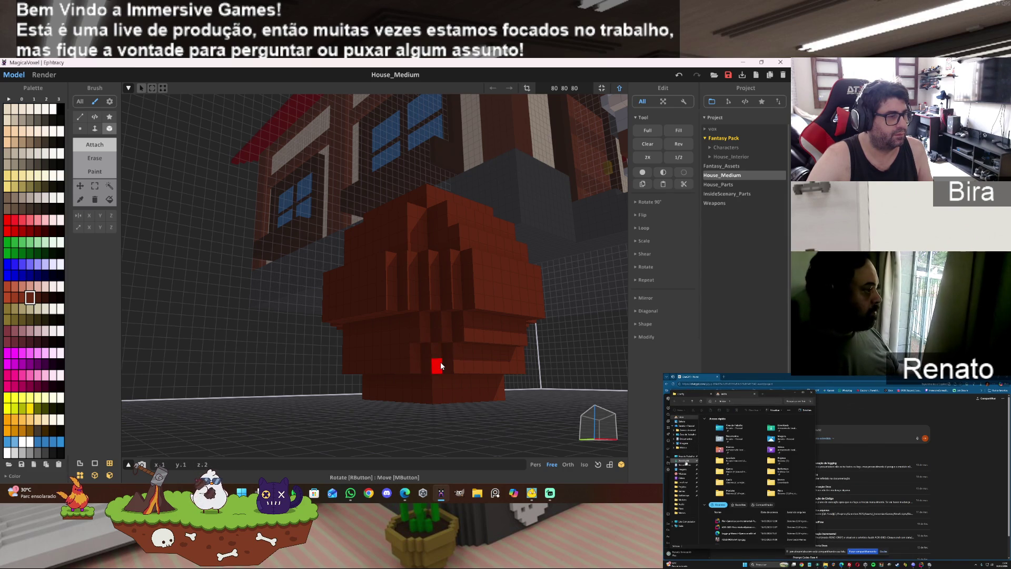
- Zoom and orbit around the brown barrel to inspect its shape
{"action": "scroll", "coordinate": [467, 398], "scroll_direction": "up", "scroll_amount": 3}
{"action": "scroll", "coordinate": [466, 398], "scroll_direction": "up", "scroll_amount": 4}
{"action": "scroll", "coordinate": [467, 396], "scroll_direction": "down", "scroll_amount": 5}
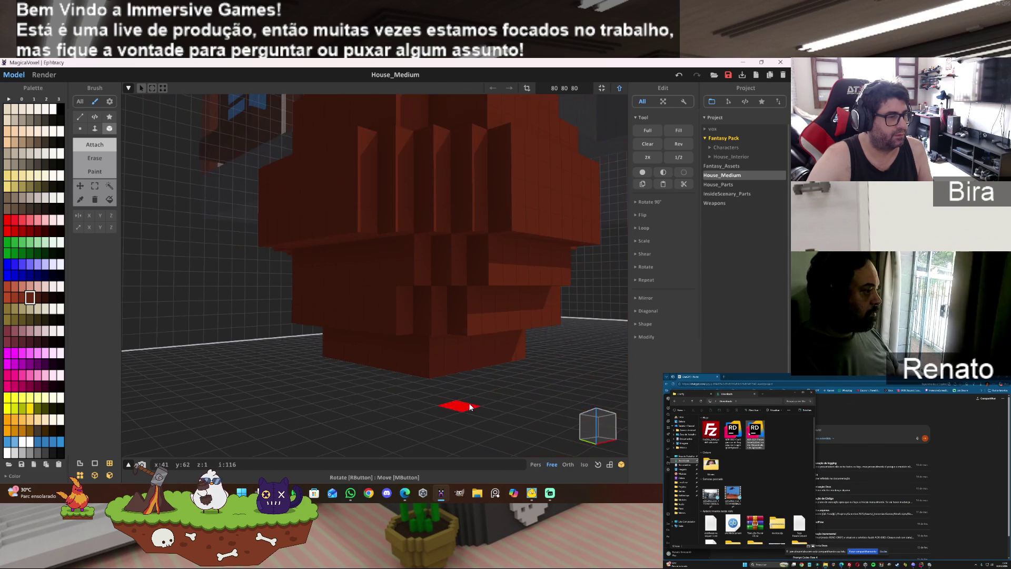
{"action": "scroll", "coordinate": [446, 394], "scroll_direction": "up", "scroll_amount": 1}
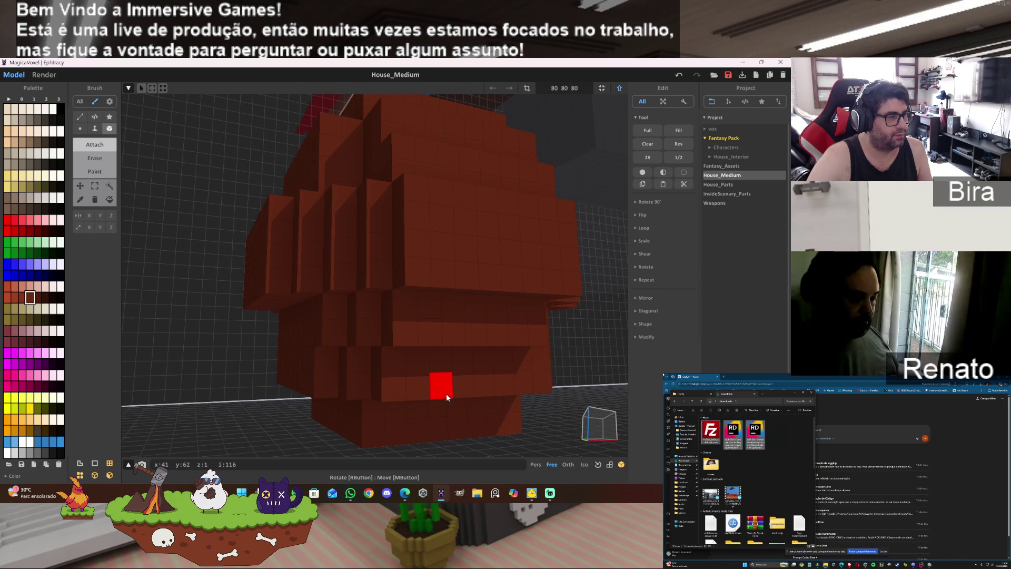
{"action": "scroll", "coordinate": [446, 393], "scroll_direction": "down", "scroll_amount": 3}
{"action": "scroll", "coordinate": [447, 394], "scroll_direction": "up", "scroll_amount": 1}
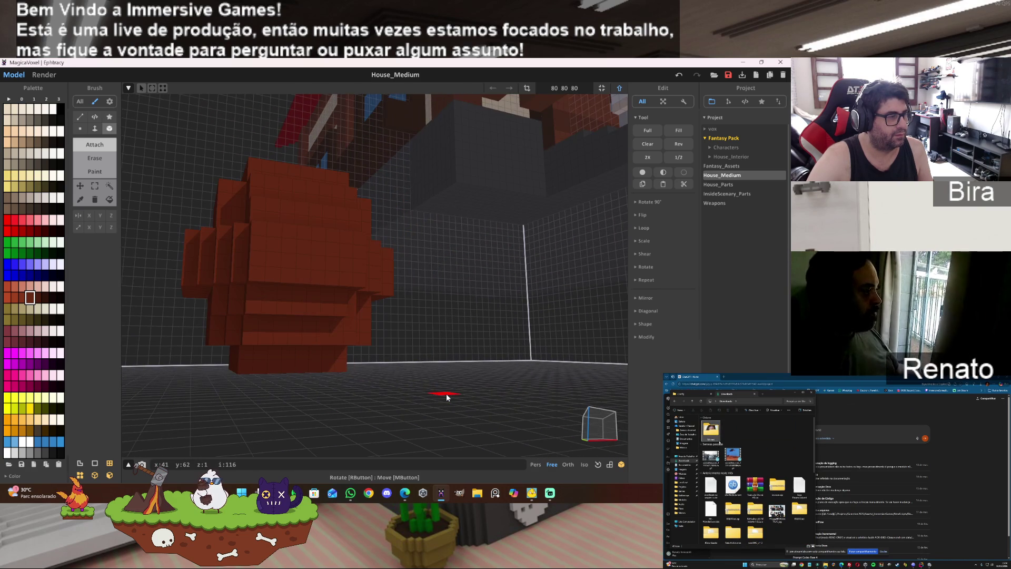
{"action": "scroll", "coordinate": [469, 391], "scroll_direction": "up", "scroll_amount": 3}
{"action": "scroll", "coordinate": [483, 391], "scroll_direction": "up", "scroll_amount": 1}
{"action": "scroll", "coordinate": [482, 389], "scroll_direction": "up", "scroll_amount": 5}
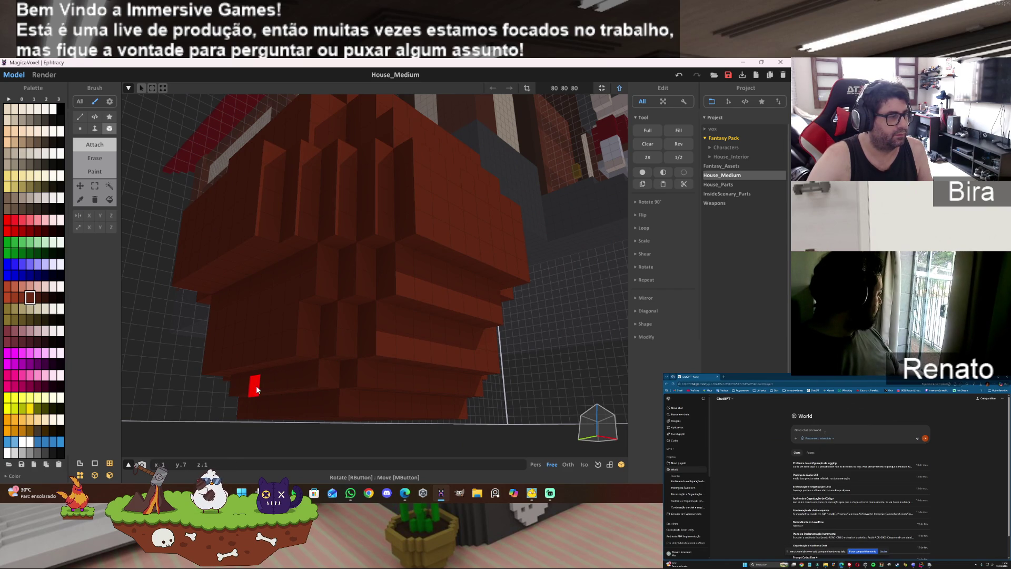
{"action": "right_click_drag", "start_coordinate": [256, 385], "coordinate": [402, 371]}
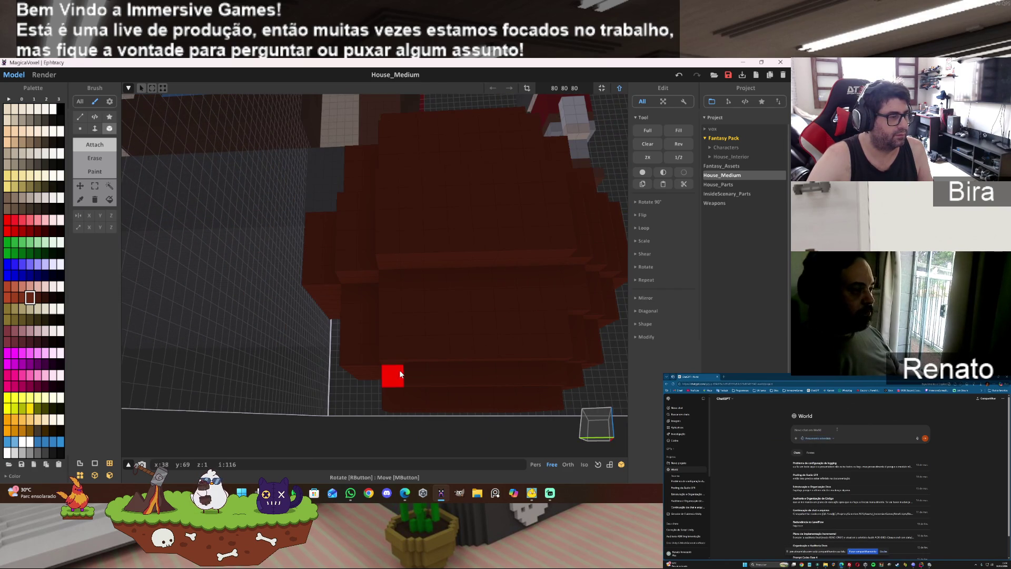
{"action": "mouse_move", "coordinate": [489, 361]}
{"action": "right_mouse_down"}
{"action": "mouse_move", "coordinate": [448, 361]}
{"action": "mouse_move", "coordinate": [434, 331]}
{"action": "mouse_move", "coordinate": [422, 341]}
{"action": "right_mouse_up"}
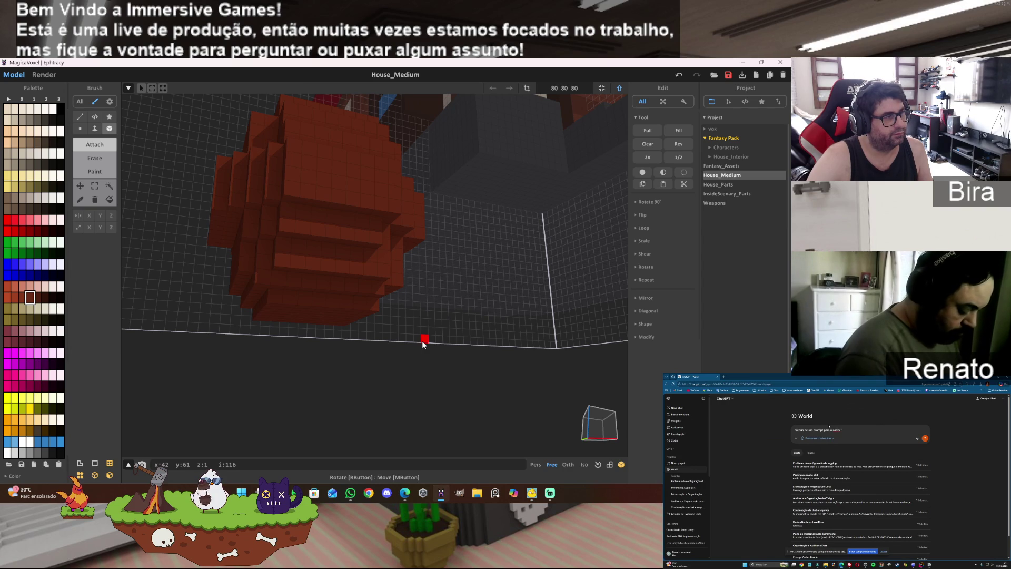
{"action": "mouse_move", "coordinate": [422, 340]}
{"action": "right_mouse_down"}
{"action": "mouse_move", "coordinate": [387, 403]}
{"action": "mouse_move", "coordinate": [443, 391]}
{"action": "right_mouse_up"}
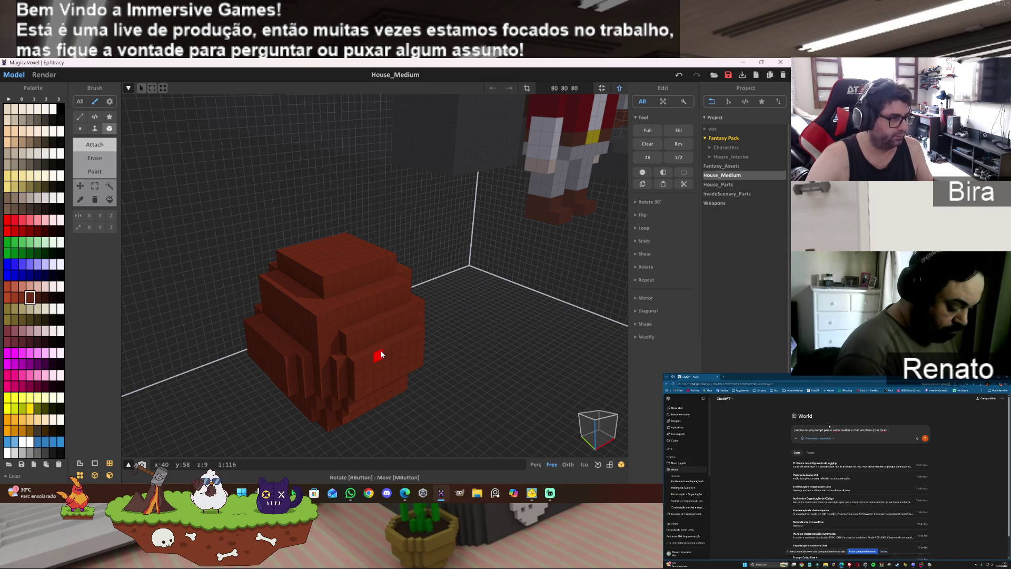
- Undo the last two barrel edits and add a voxel on its lower side
{"action": "key", "text": "ctrl+z"}
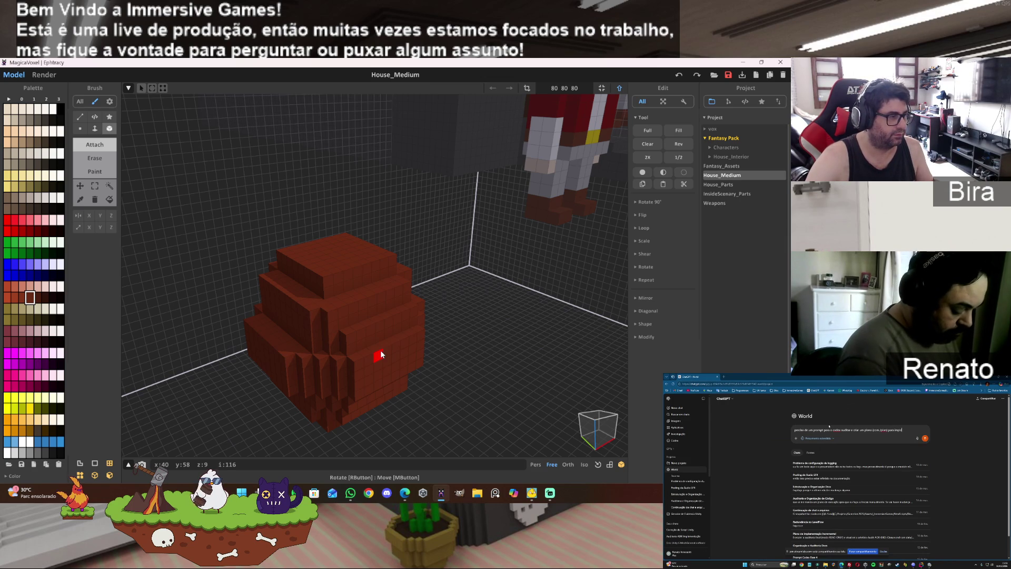
{"action": "key", "text": "ctrl+z"}
{"action": "key", "text": "ctrl+z"}
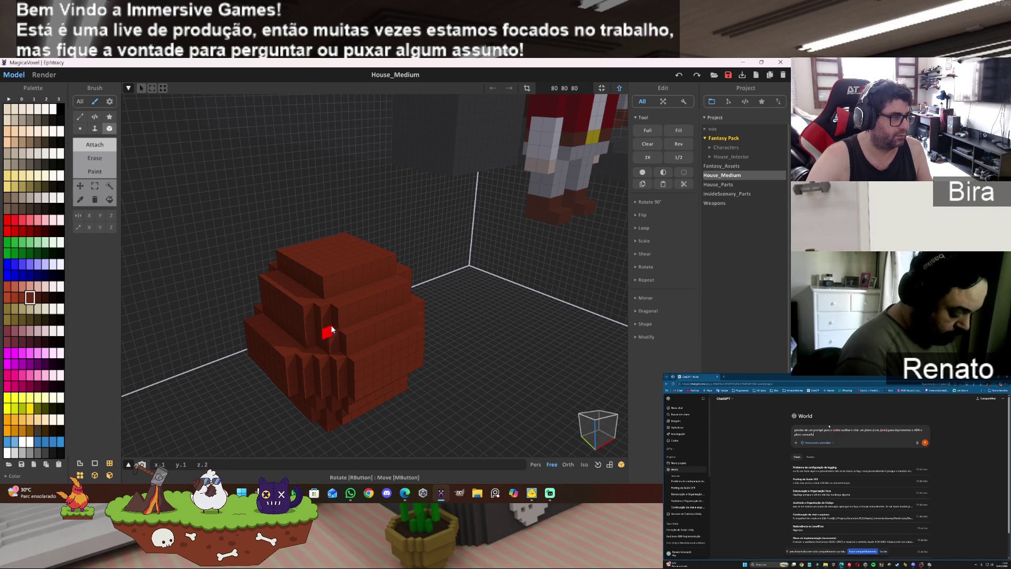
{"action": "left_click", "coordinate": [334, 357]}
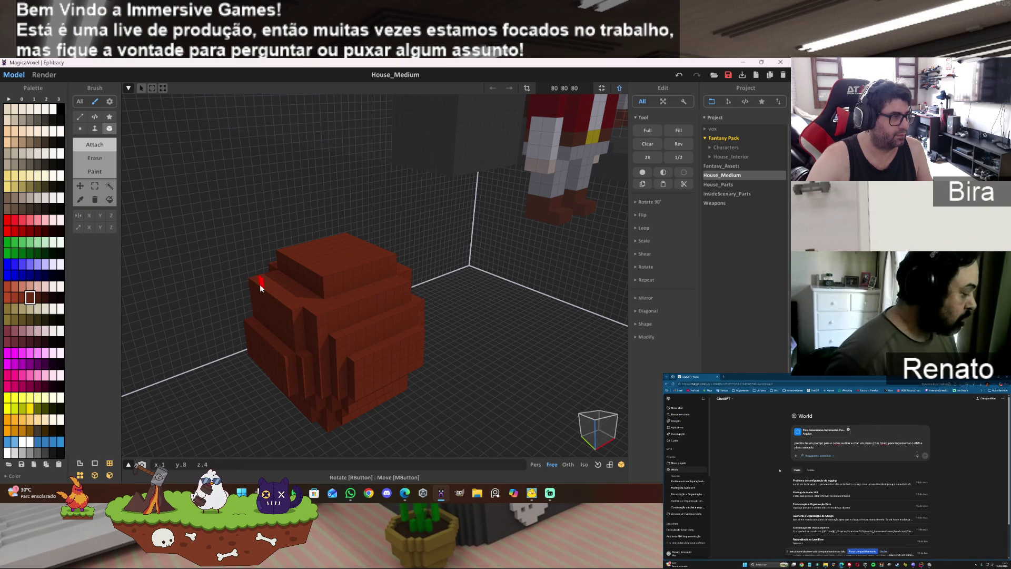
- Add three voxel layers to the upper-left step so it sits level with the barrel top
{"action": "right_click_drag", "start_coordinate": [334, 368], "coordinate": [411, 399]}
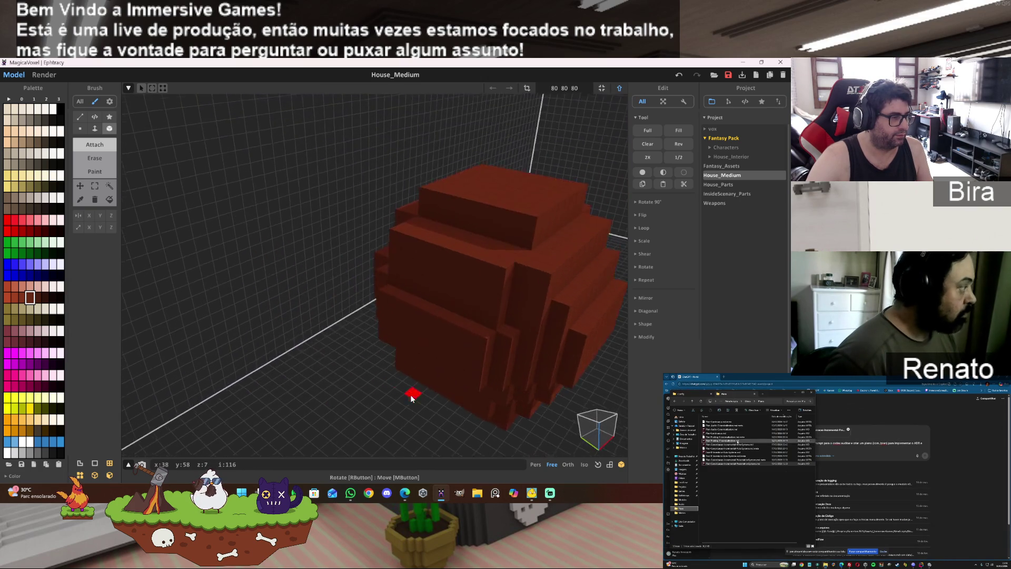
{"action": "scroll", "coordinate": [411, 399], "scroll_direction": "up", "scroll_amount": 5}
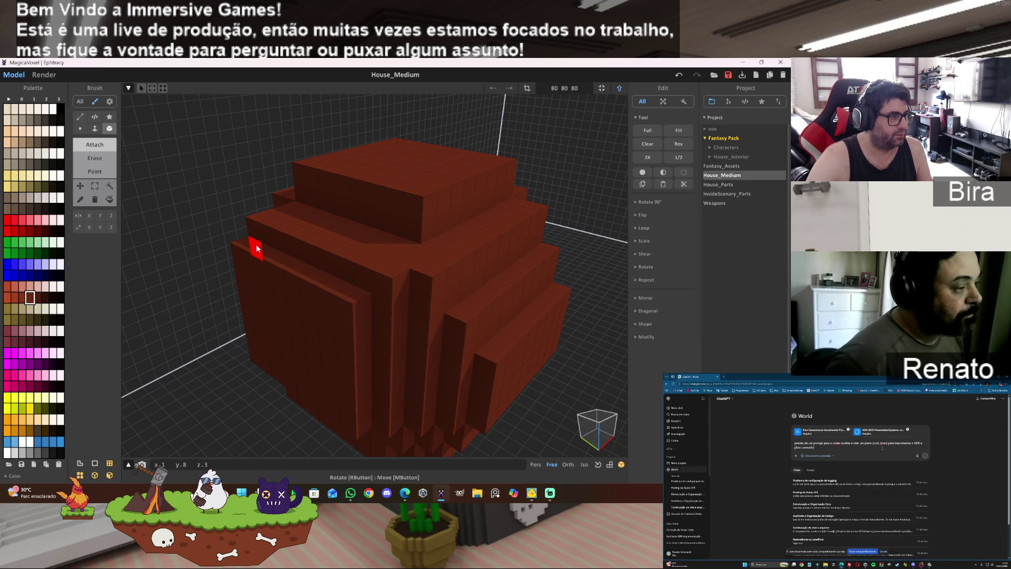
{"action": "left_click", "coordinate": [261, 217]}
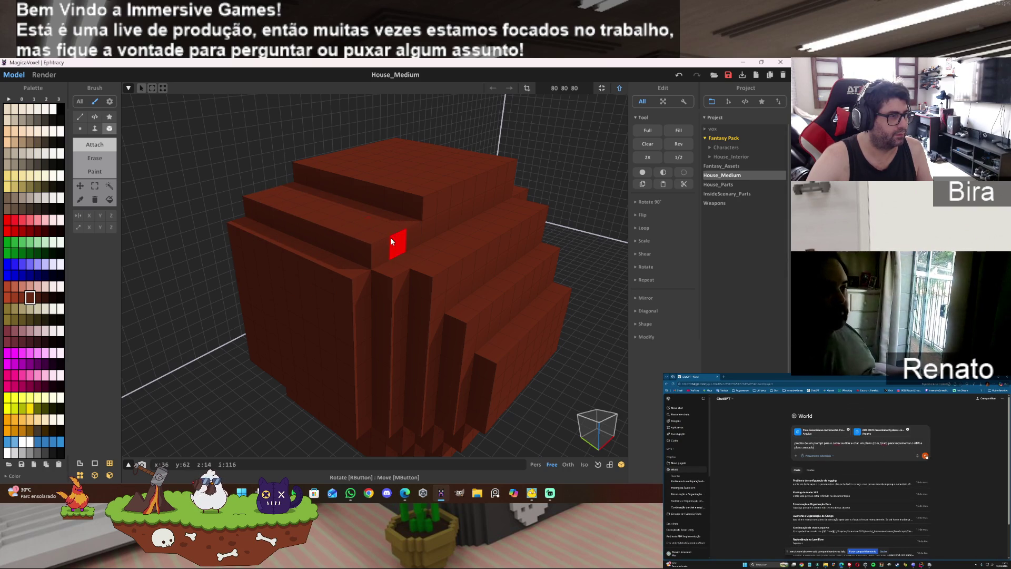
{"action": "left_click", "coordinate": [289, 199]}
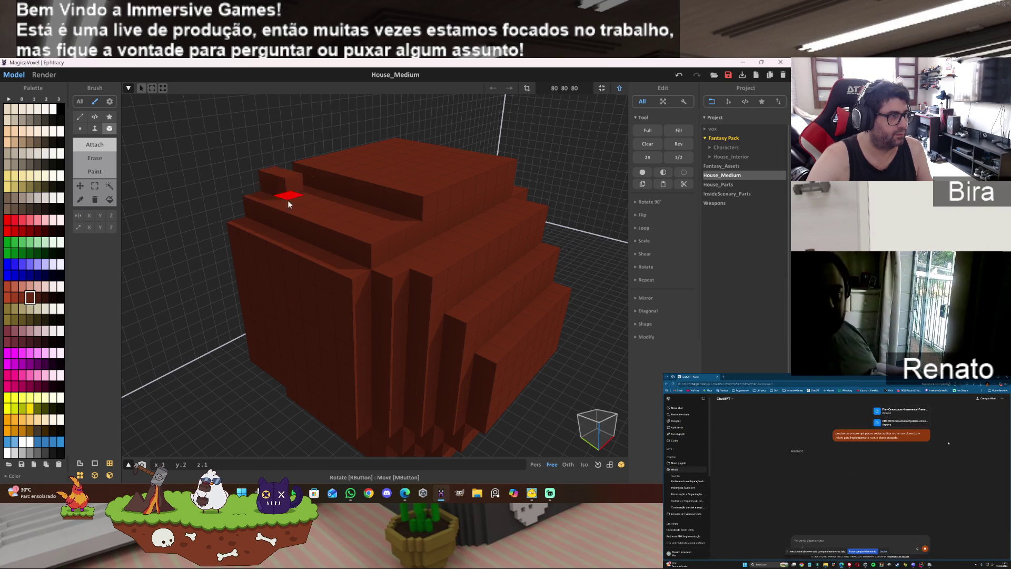
{"action": "left_click", "coordinate": [395, 231]}
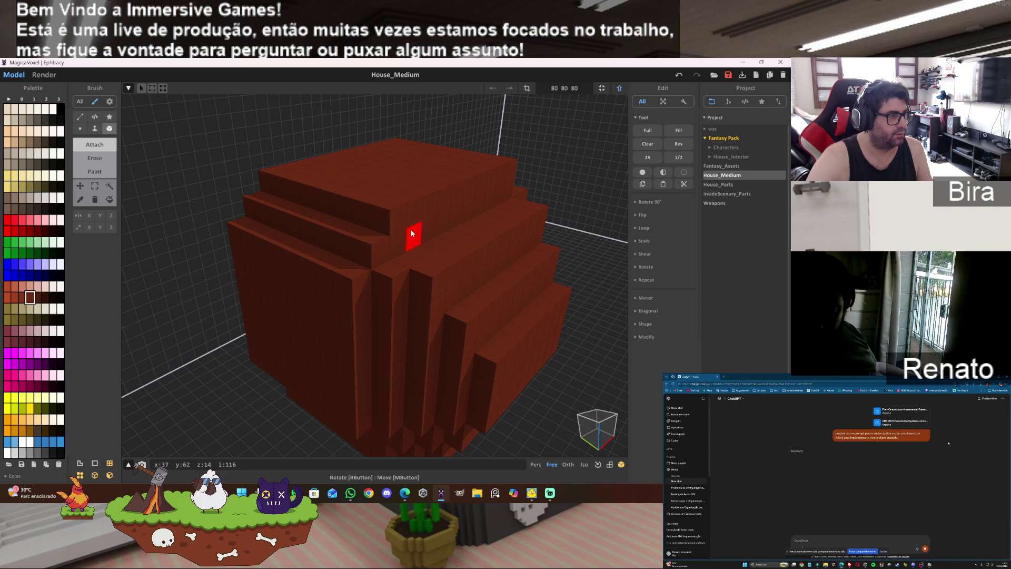
{"action": "mouse_move", "coordinate": [430, 257]}
{"action": "right_mouse_down"}
{"action": "mouse_move", "coordinate": [397, 270]}
{"action": "mouse_move", "coordinate": [409, 247]}
{"action": "right_mouse_up"}
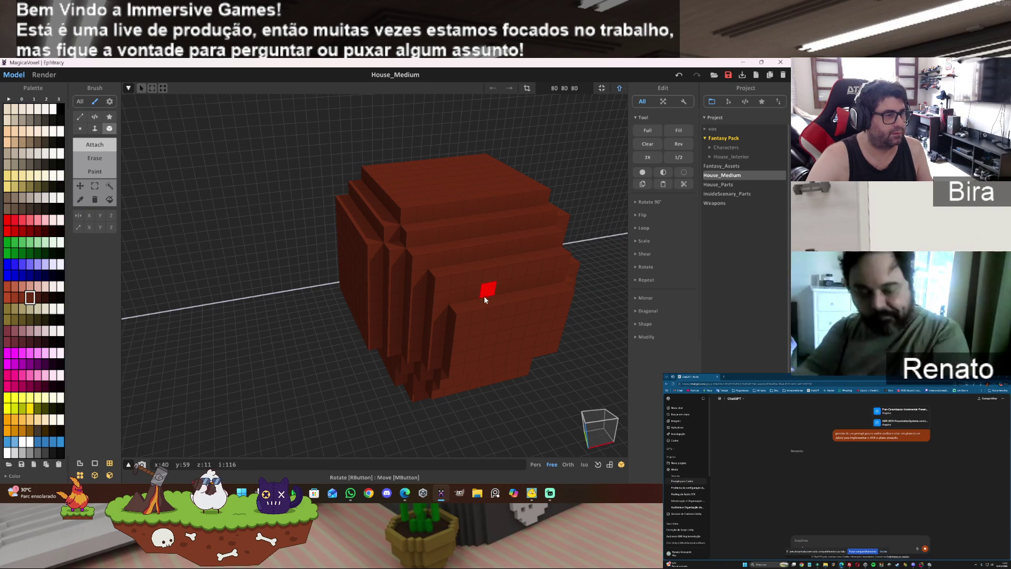
{"action": "mouse_move", "coordinate": [544, 293]}
{"action": "right_mouse_down"}
{"action": "mouse_move", "coordinate": [468, 409]}
{"action": "mouse_move", "coordinate": [513, 301]}
{"action": "right_mouse_up"}
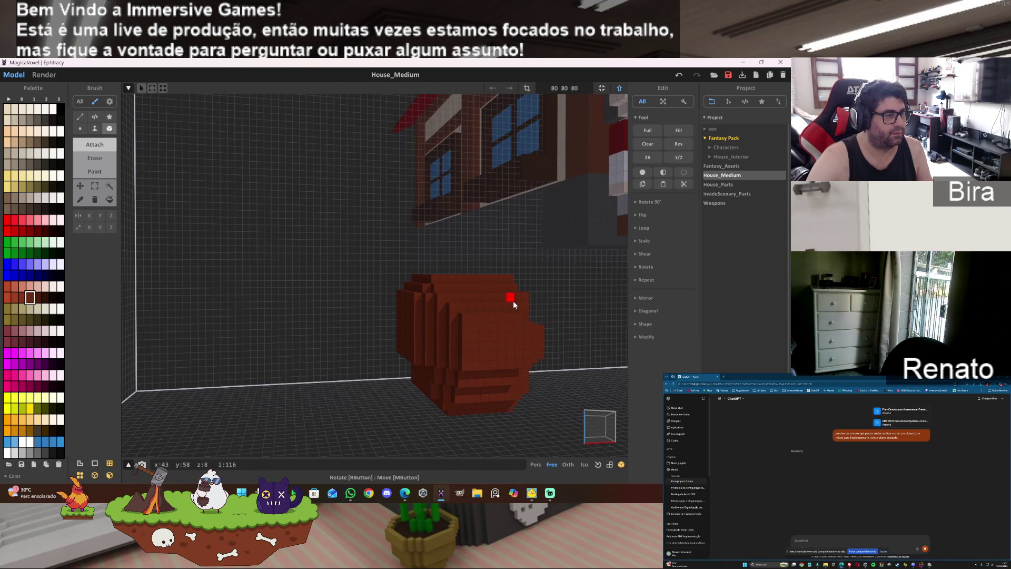
{"action": "scroll", "coordinate": [513, 302], "scroll_direction": "down", "scroll_amount": 2}
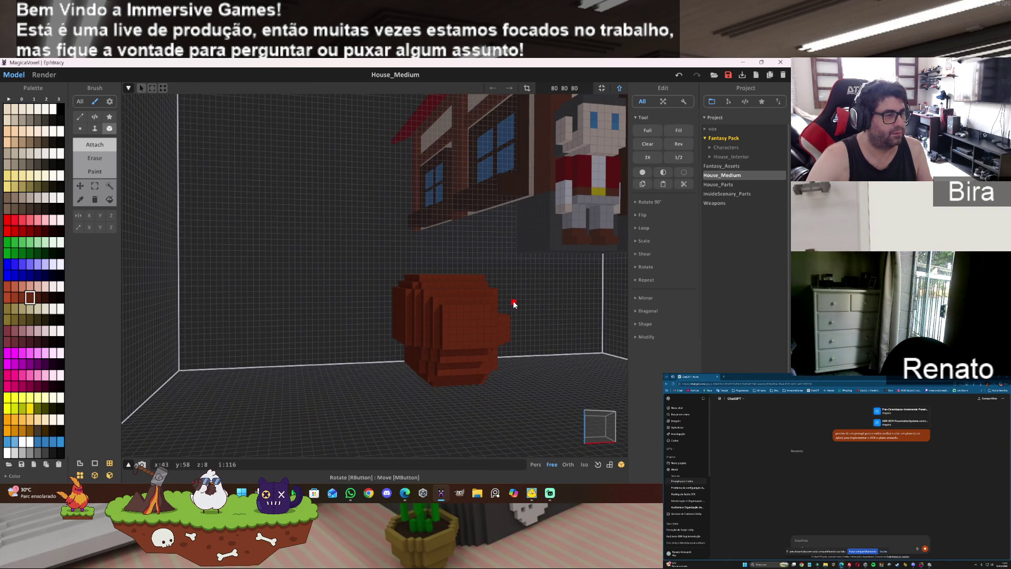
{"action": "right_click_drag", "start_coordinate": [479, 331], "coordinate": [479, 330]}
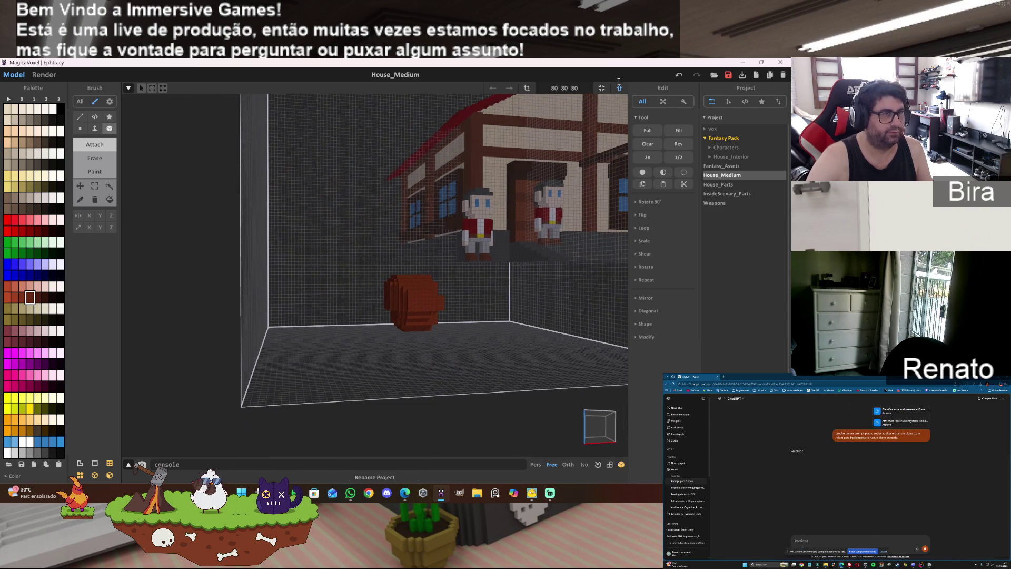
- Delete the brown barrel model in world mode and create a new empty model
{"action": "left_click", "coordinate": [619, 87]}
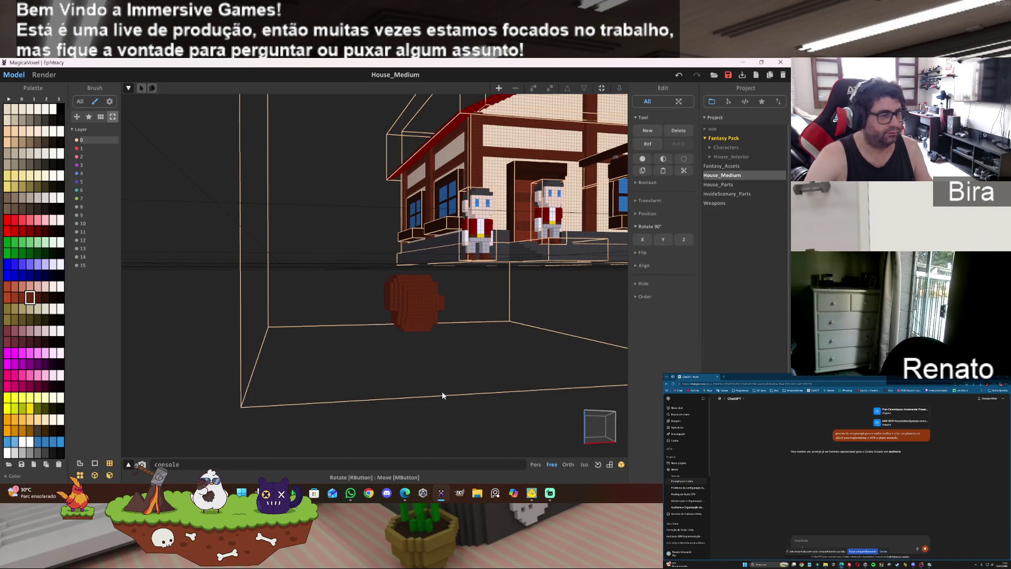
{"action": "key", "text": "Delete"}
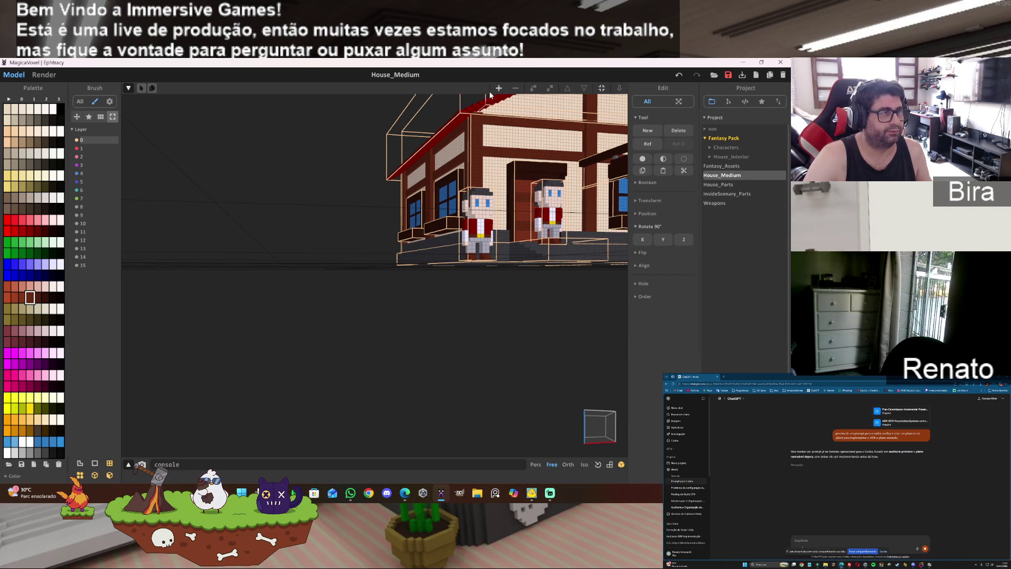
{"action": "left_click", "coordinate": [495, 90]}
- Move the new 40×40×40 box beside the front character and open it for voxel editing
{"action": "right_click_drag", "start_coordinate": [535, 201], "coordinate": [527, 305]}
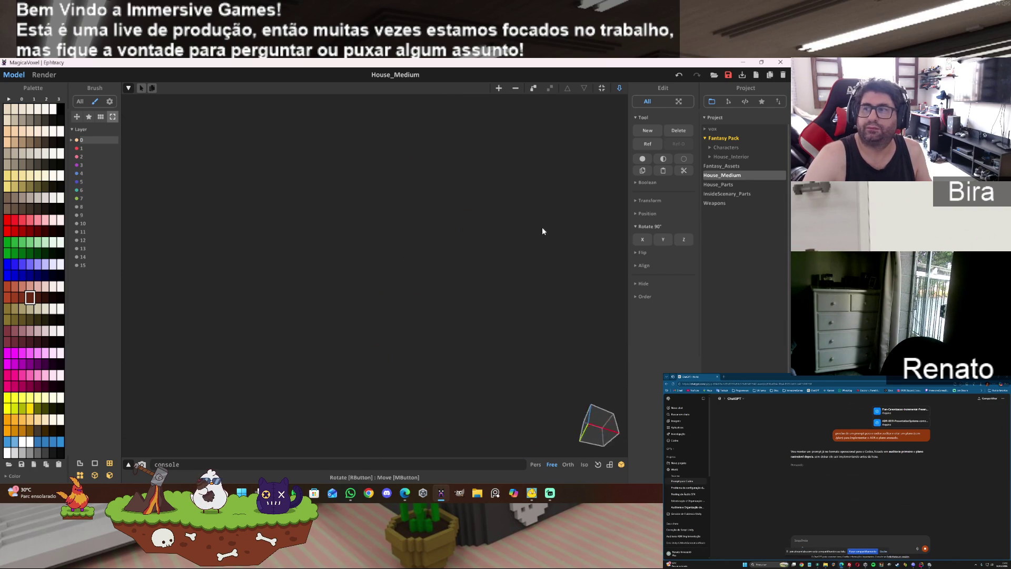
{"action": "scroll", "coordinate": [527, 305], "scroll_direction": "down", "scroll_amount": 3}
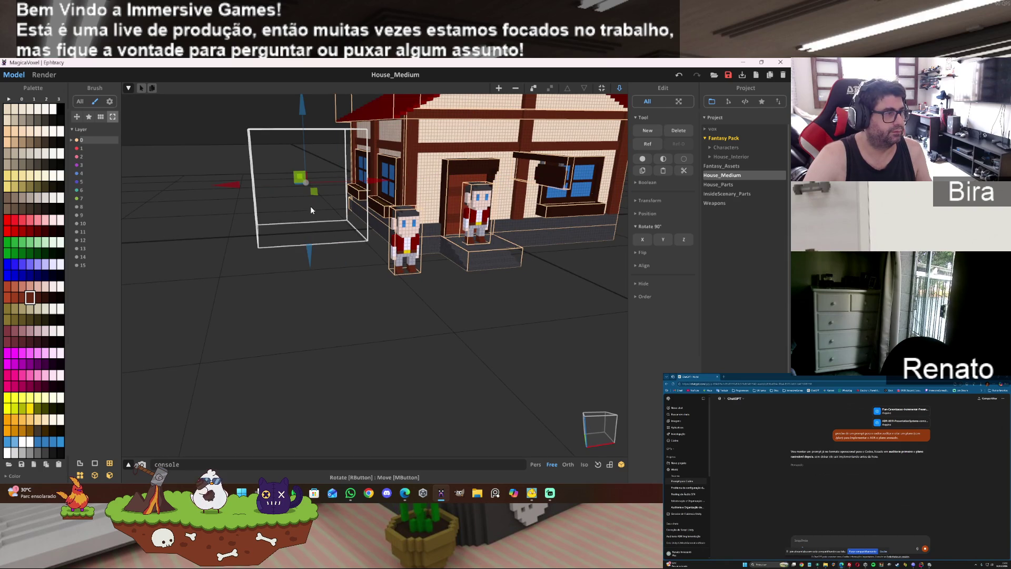
{"action": "left_click_drag", "start_coordinate": [316, 197], "coordinate": [348, 263]}
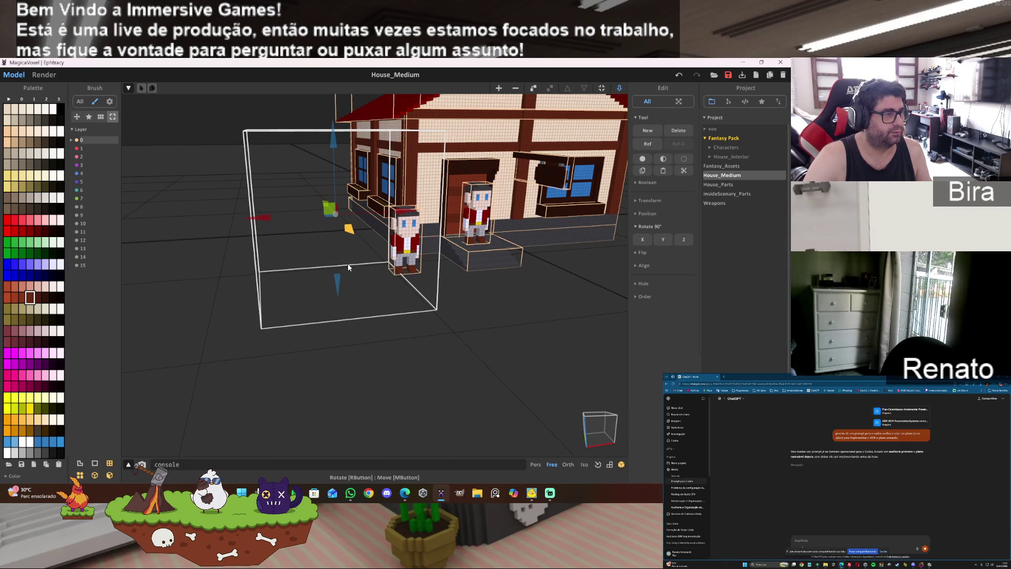
{"action": "left_click", "coordinate": [397, 296]}
{"action": "key", "text": "Tab"}
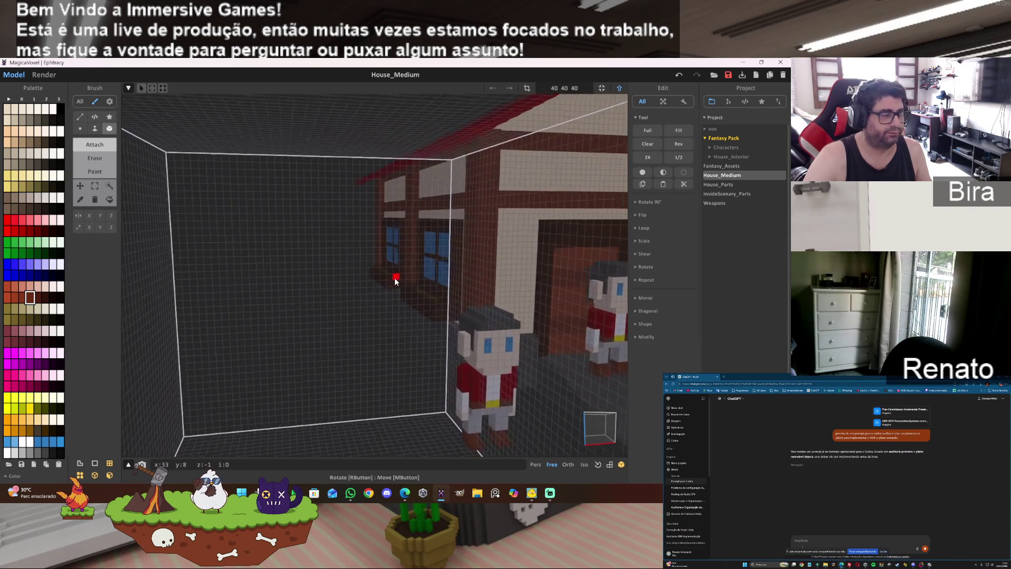
- Extend the brown voxel bar and add rows around the floor to close an octagonal ring
{"action": "right_click_drag", "start_coordinate": [394, 277], "coordinate": [380, 327]}
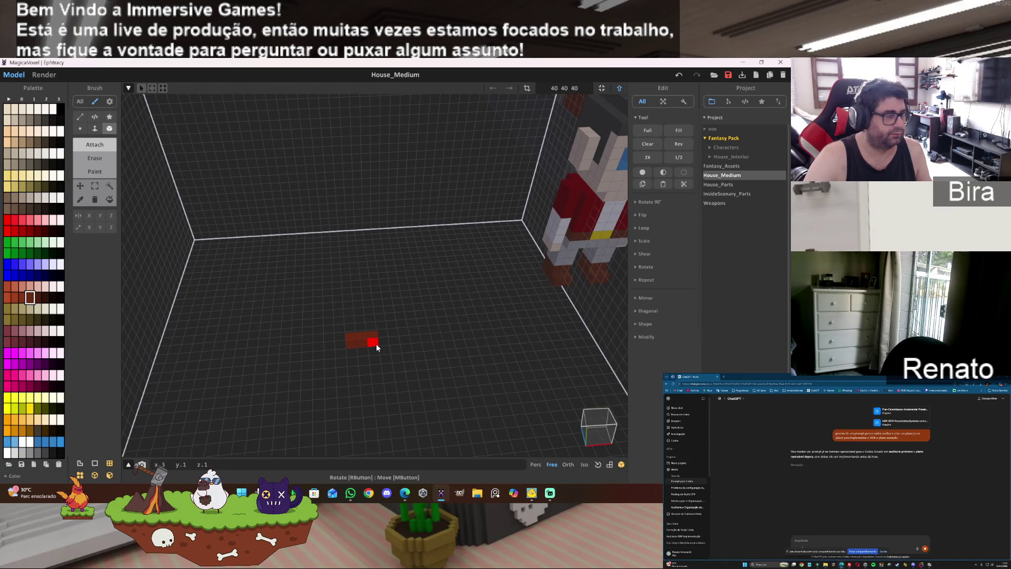
{"action": "left_click_drag", "start_coordinate": [377, 344], "coordinate": [383, 343]}
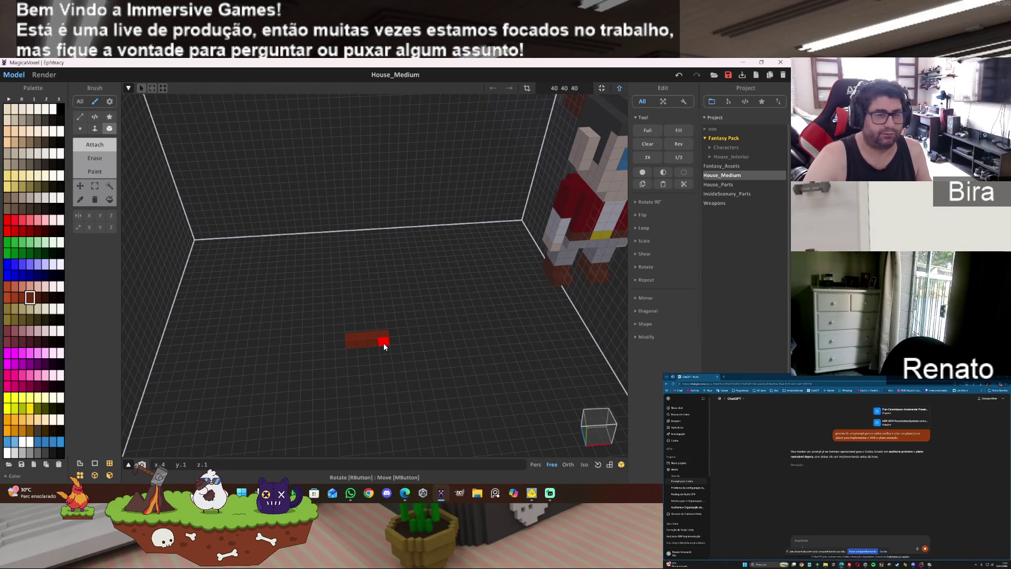
{"action": "mouse_move", "coordinate": [386, 367]}
{"action": "right_mouse_down"}
{"action": "mouse_move", "coordinate": [436, 385]}
{"action": "mouse_move", "coordinate": [430, 379]}
{"action": "right_mouse_up"}
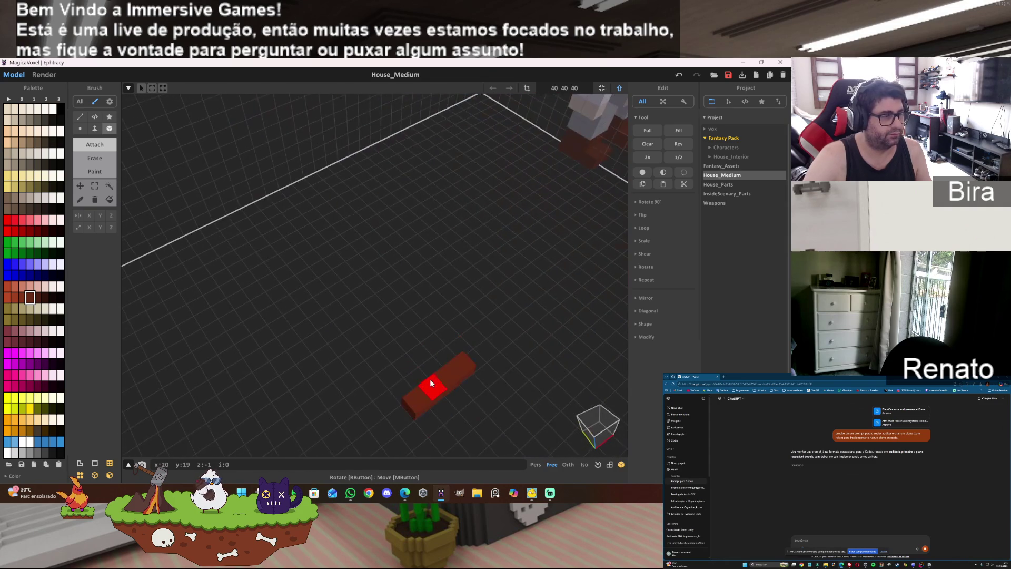
{"action": "left_click", "coordinate": [381, 396]}
{"action": "left_click", "coordinate": [355, 390]}
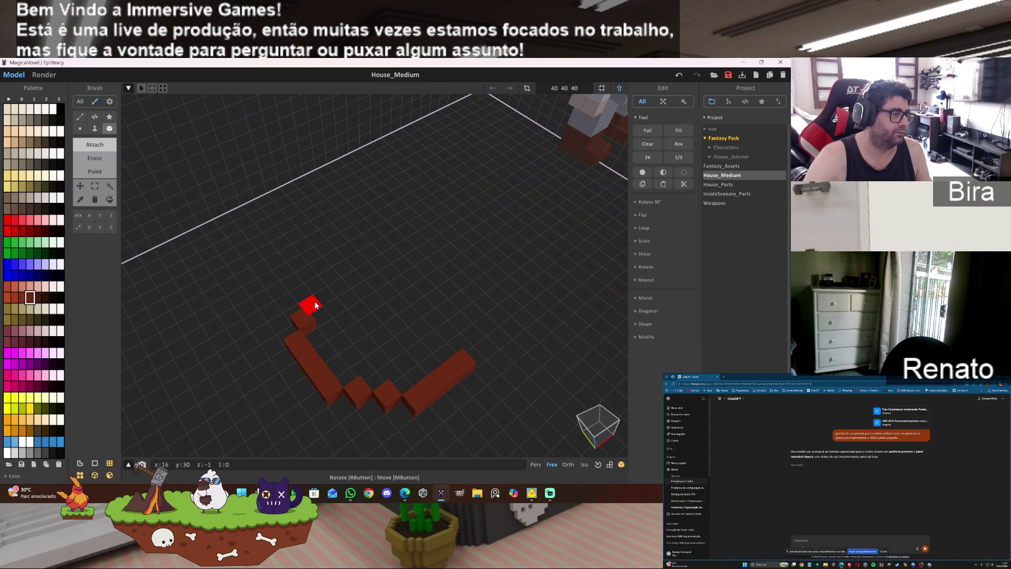
{"action": "left_click_drag", "start_coordinate": [324, 282], "coordinate": [371, 256]}
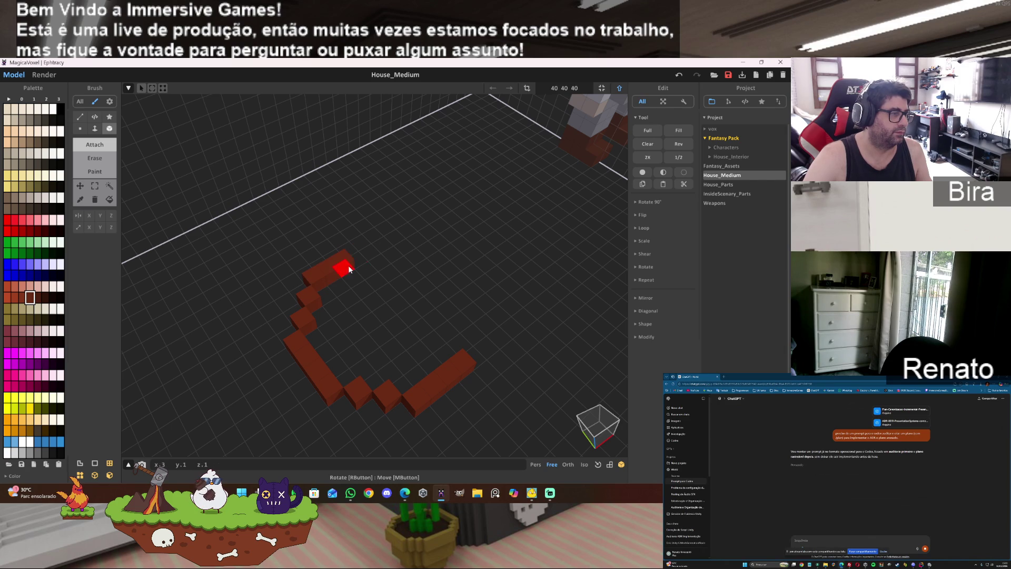
{"action": "mouse_move", "coordinate": [463, 321]}
{"action": "right_mouse_down"}
{"action": "mouse_move", "coordinate": [400, 322]}
{"action": "mouse_move", "coordinate": [378, 290]}
{"action": "right_mouse_up"}
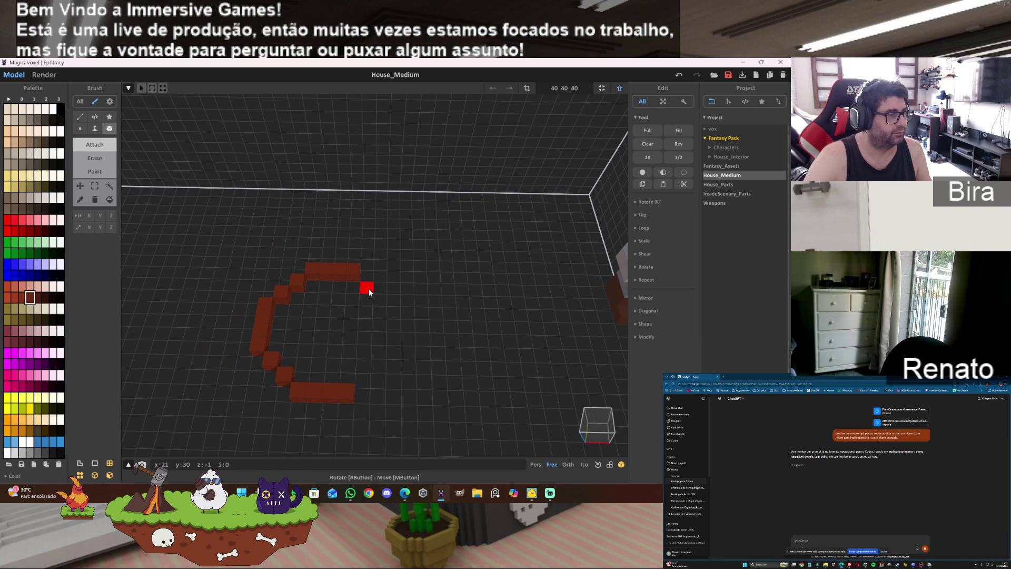
{"action": "left_click", "coordinate": [381, 301]}
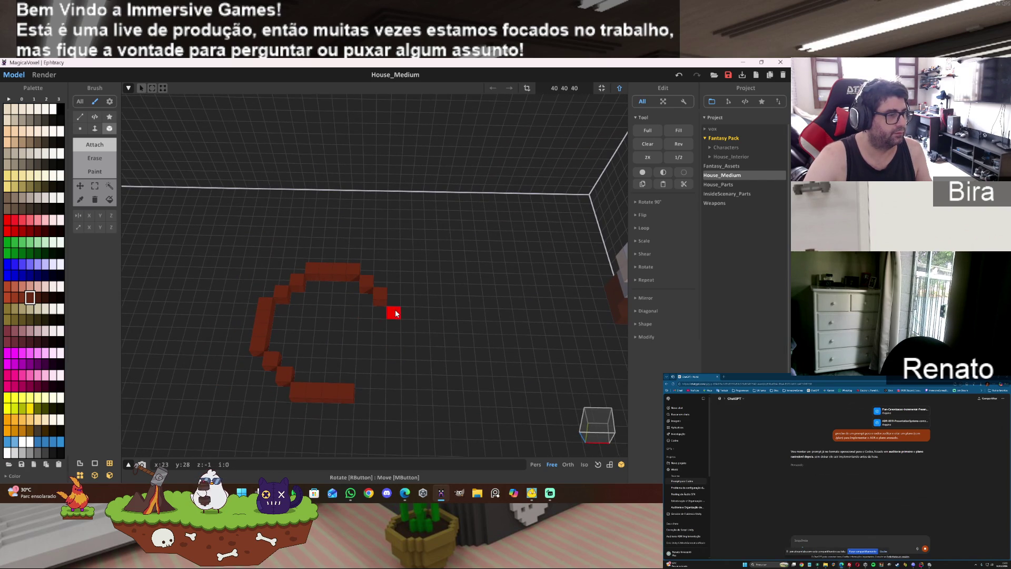
{"action": "left_click", "coordinate": [362, 381]}
{"action": "left_click", "coordinate": [378, 365]}
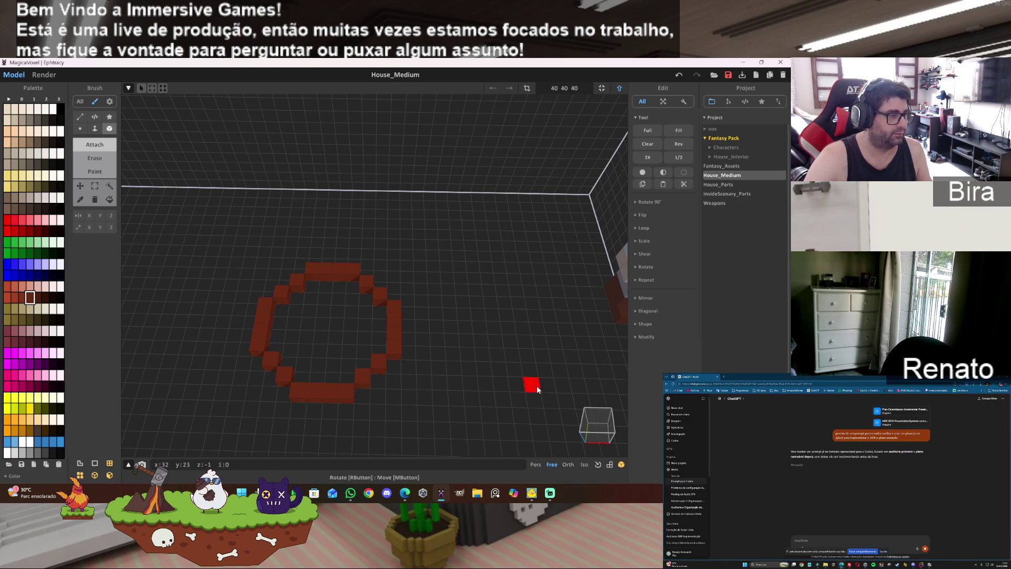
{"action": "right_click_drag", "start_coordinate": [477, 350], "coordinate": [498, 349]}
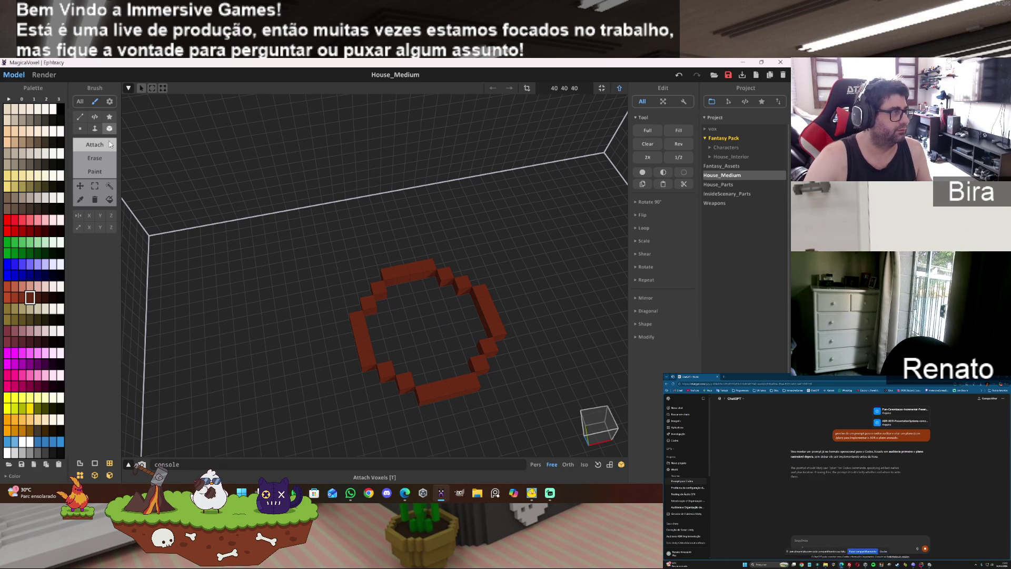
- Try face-mode attaches on the ring's upper arc, undoing each unwanted extrusion
{"action": "left_click", "coordinate": [94, 128]}
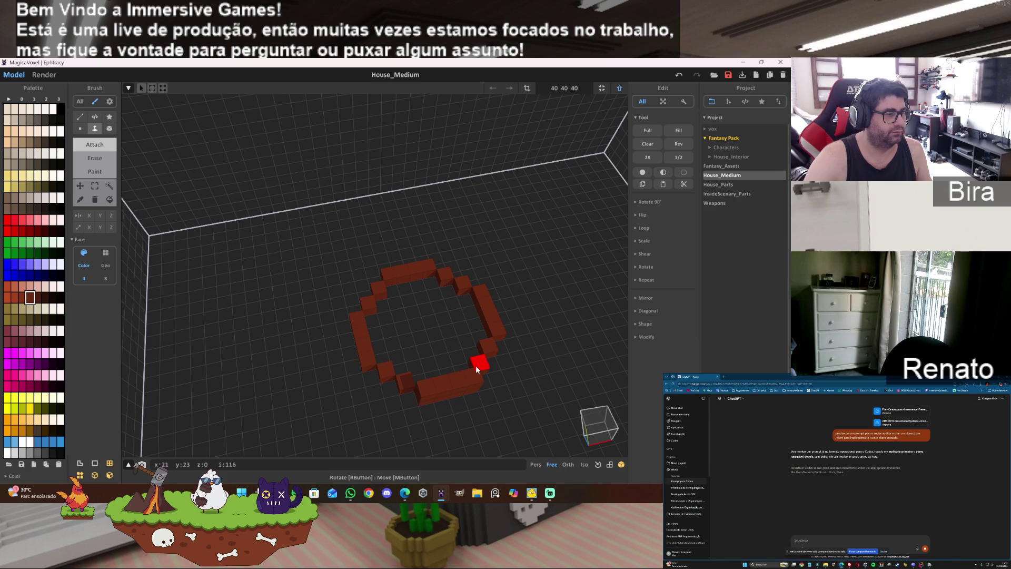
{"action": "left_click_drag", "start_coordinate": [489, 346], "coordinate": [420, 265]}
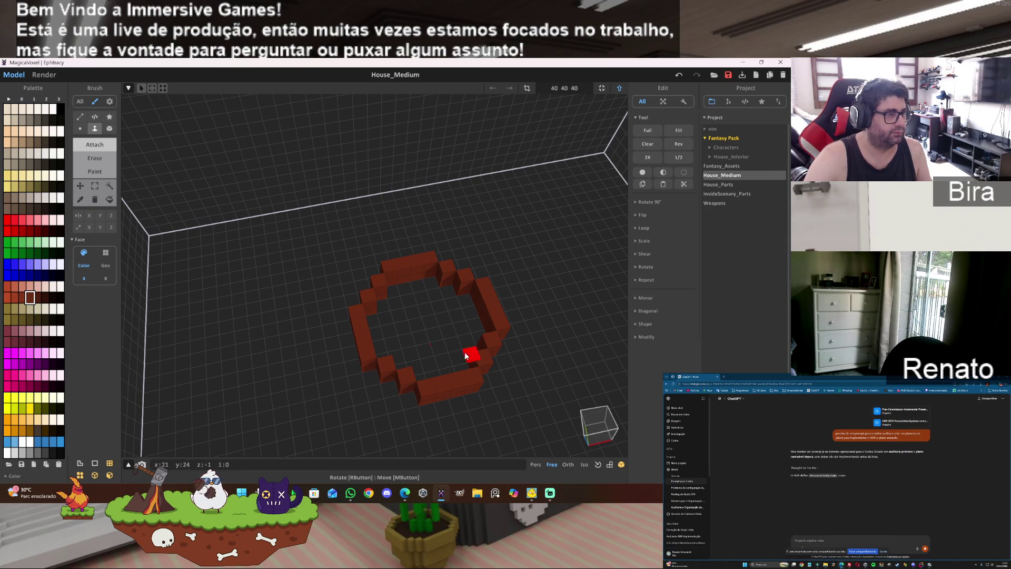
{"action": "left_click", "coordinate": [109, 129]}
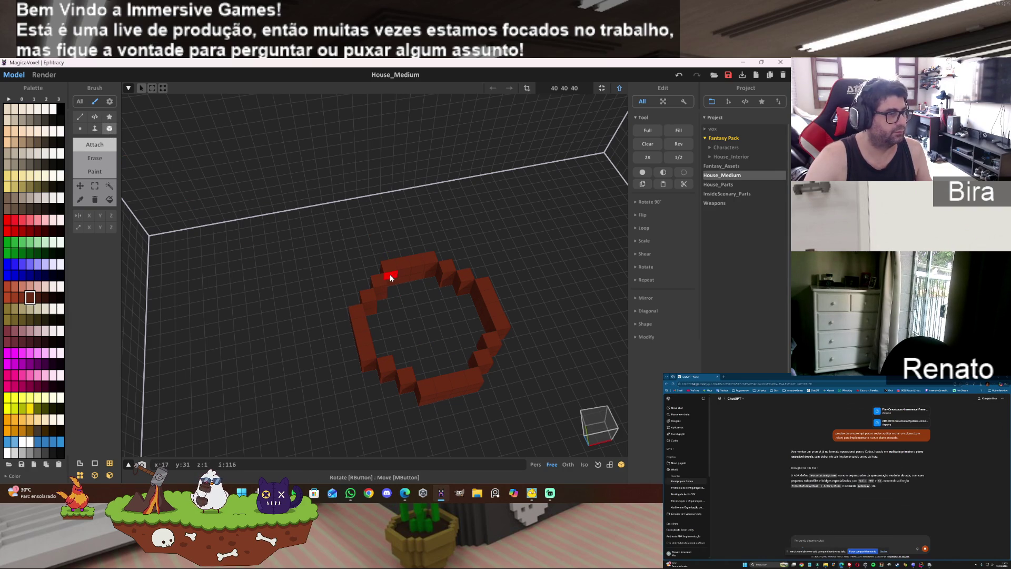
{"action": "key", "text": "ctrl+z"}
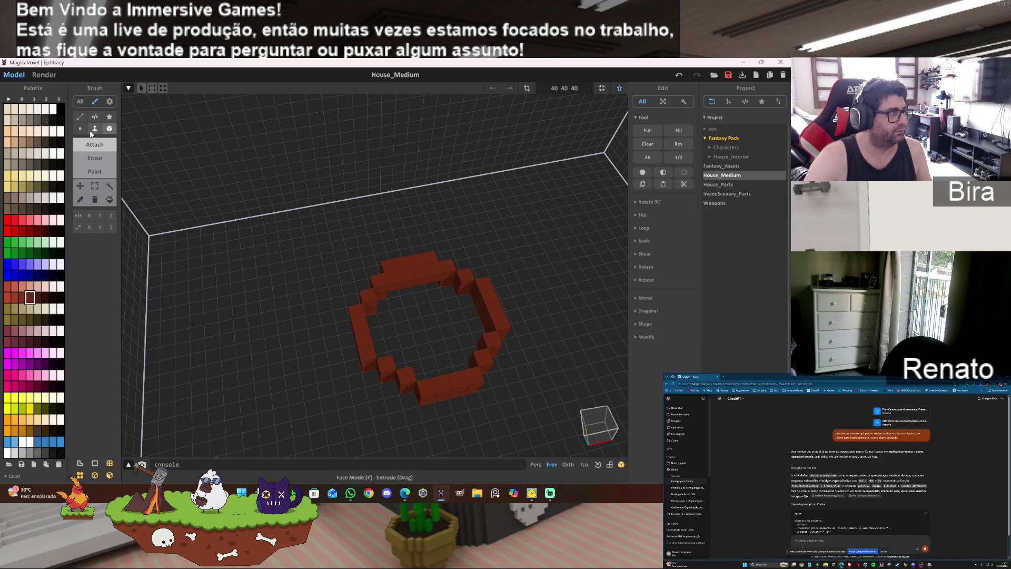
{"action": "left_click", "coordinate": [102, 130]}
{"action": "left_click", "coordinate": [421, 286]}
{"action": "key", "text": "ctrl+z"}
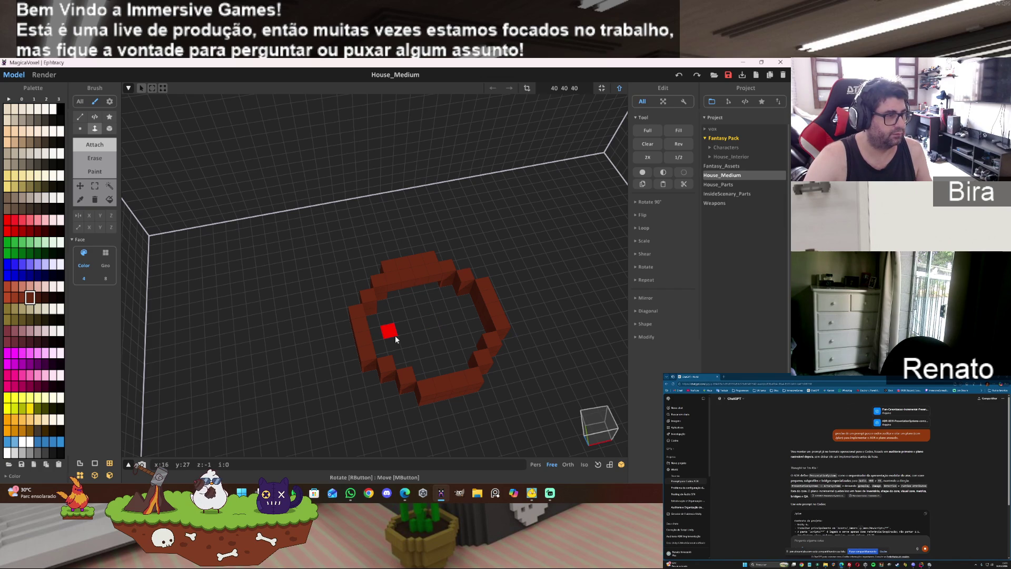
{"action": "left_click", "coordinate": [444, 281]}
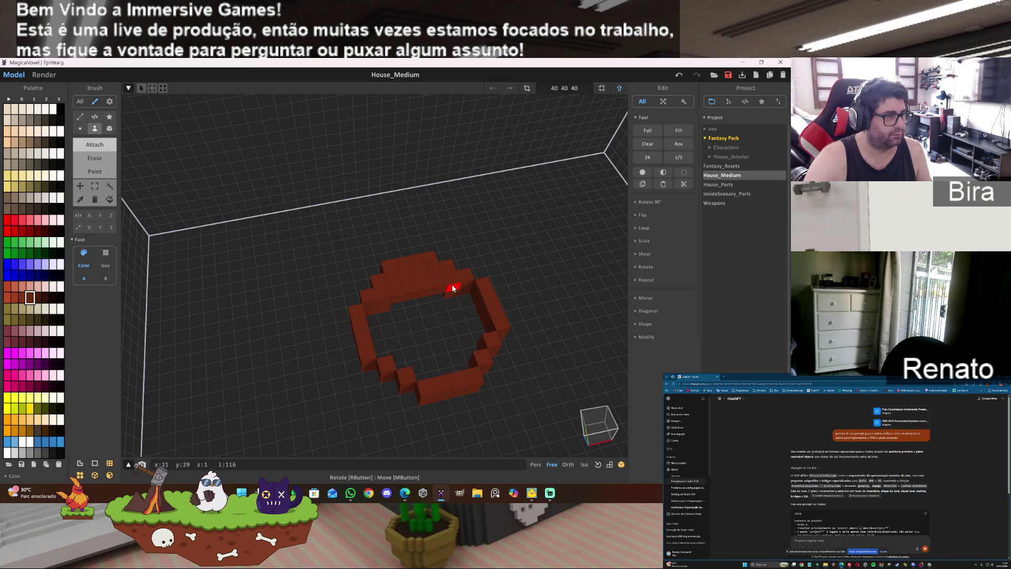
{"action": "key", "text": "ctrl+z"}
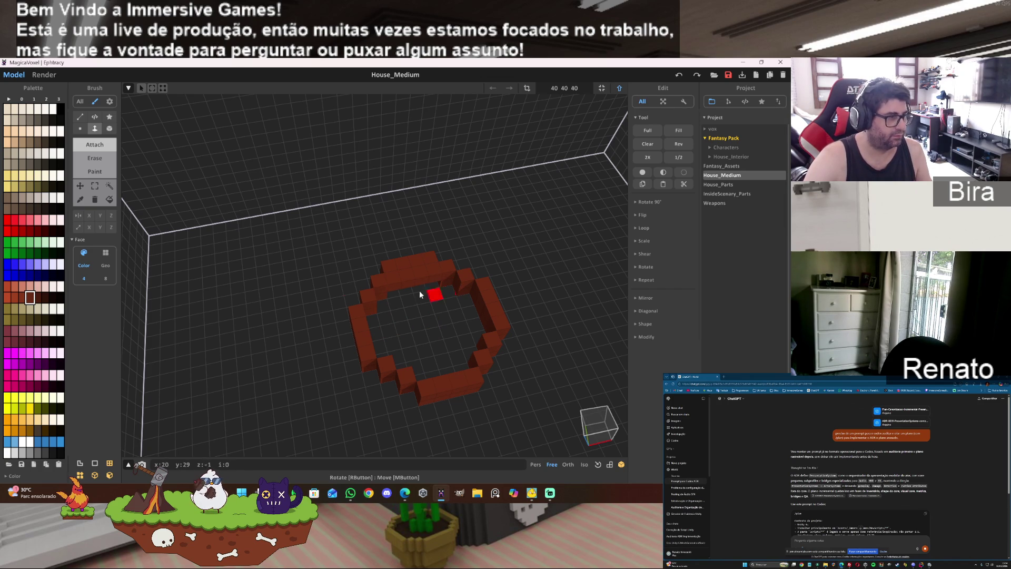
{"action": "left_click", "coordinate": [109, 128]}
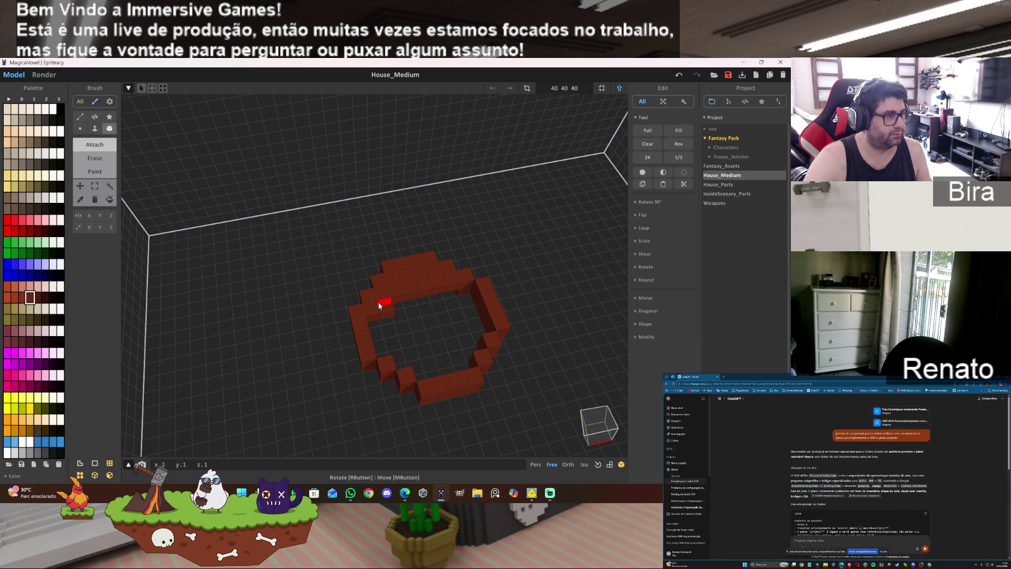
- Fill the ring's interior with box and face attaches to make a solid brown disc
{"action": "left_click", "coordinate": [442, 286]}
{"action": "left_click", "coordinate": [463, 283]}
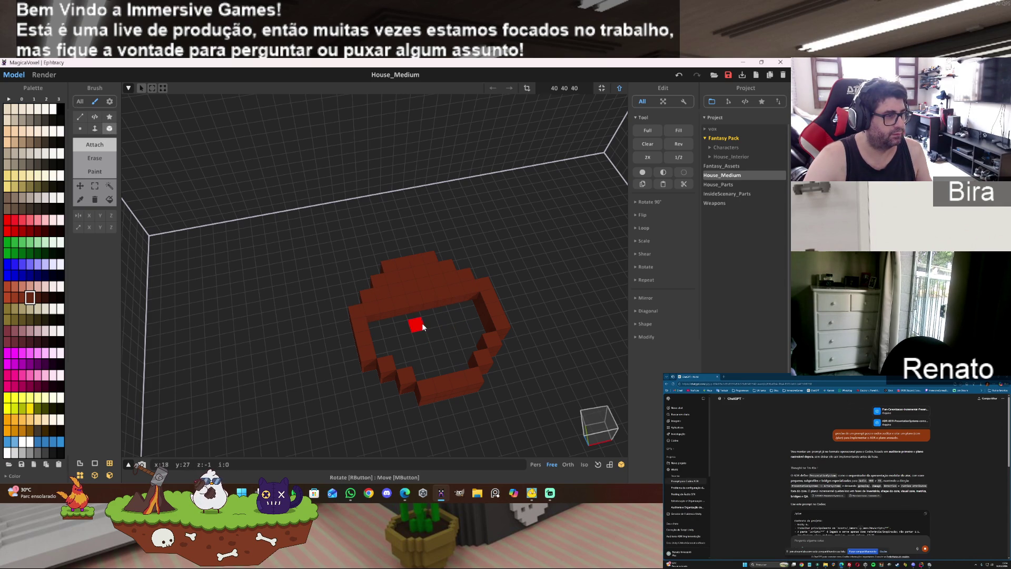
{"action": "key", "text": "f"}
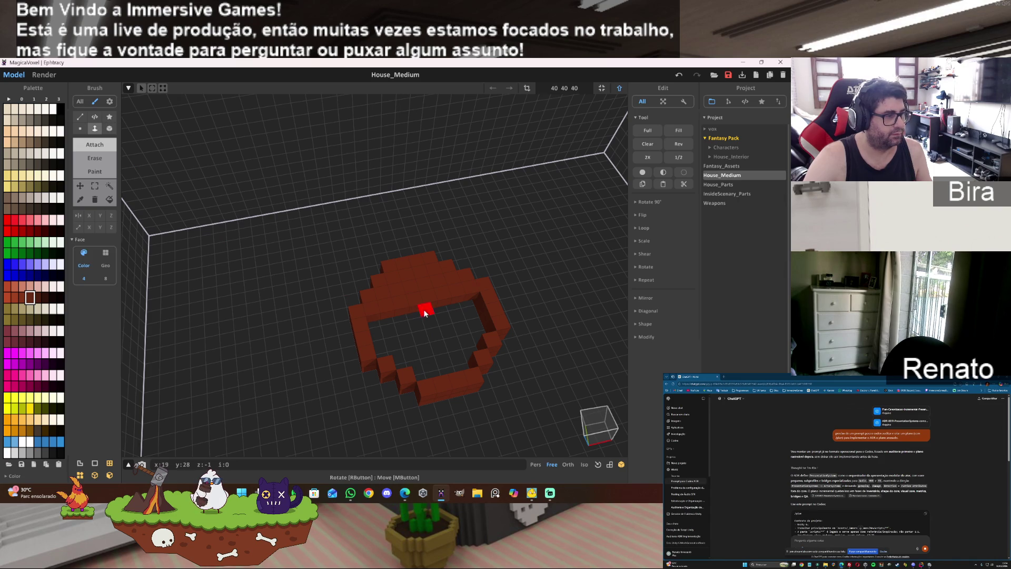
{"action": "left_click", "coordinate": [436, 328]}
{"action": "left_click", "coordinate": [437, 327]}
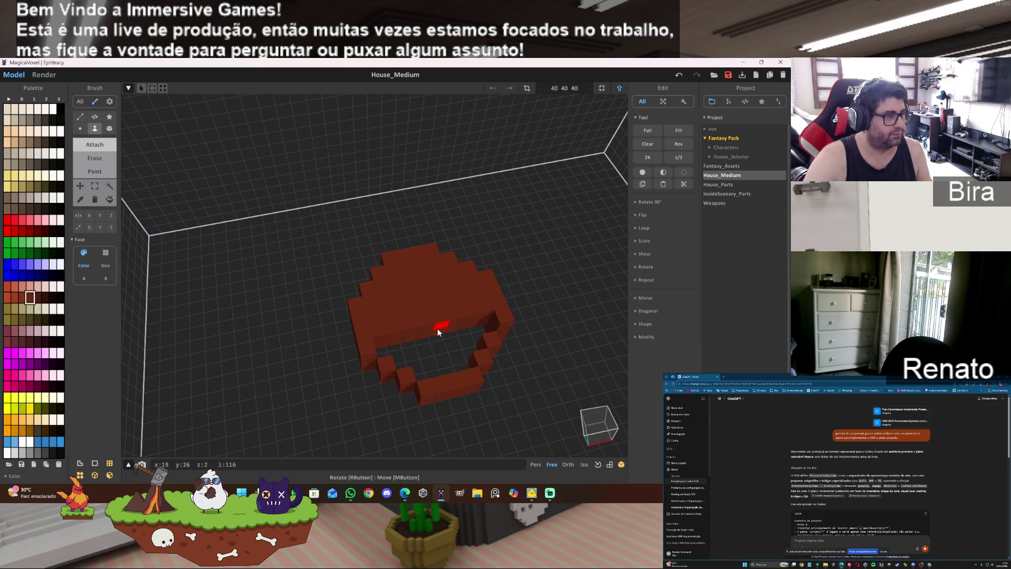
{"action": "left_click", "coordinate": [442, 331]}
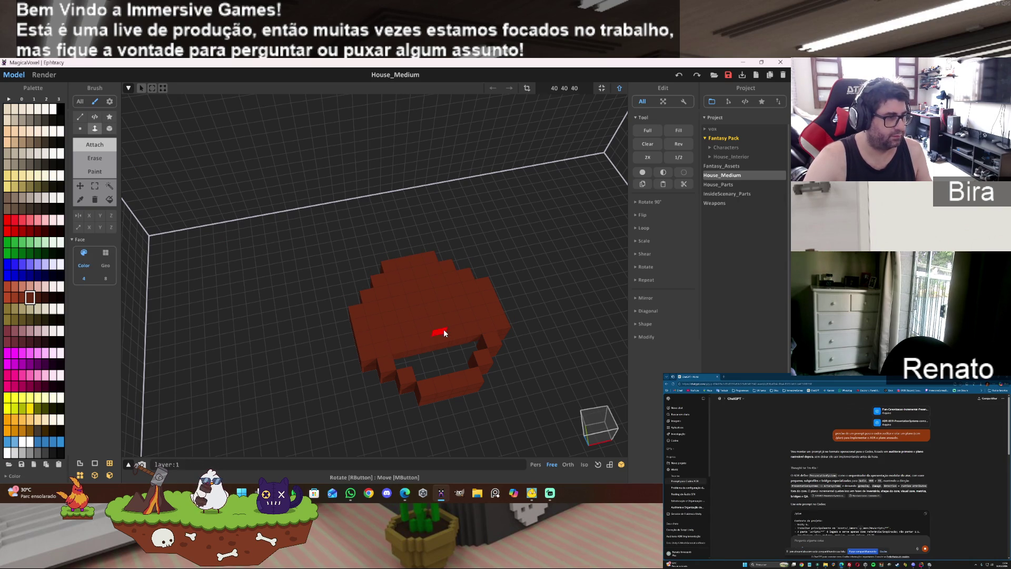
{"action": "left_click", "coordinate": [109, 128]}
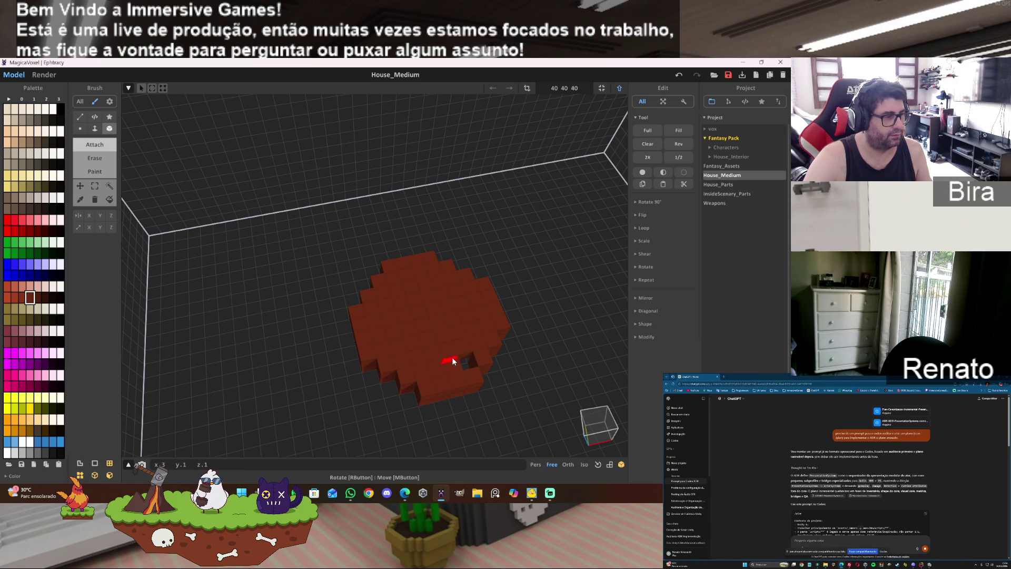
{"action": "right_click_drag", "start_coordinate": [512, 391], "coordinate": [509, 396]}
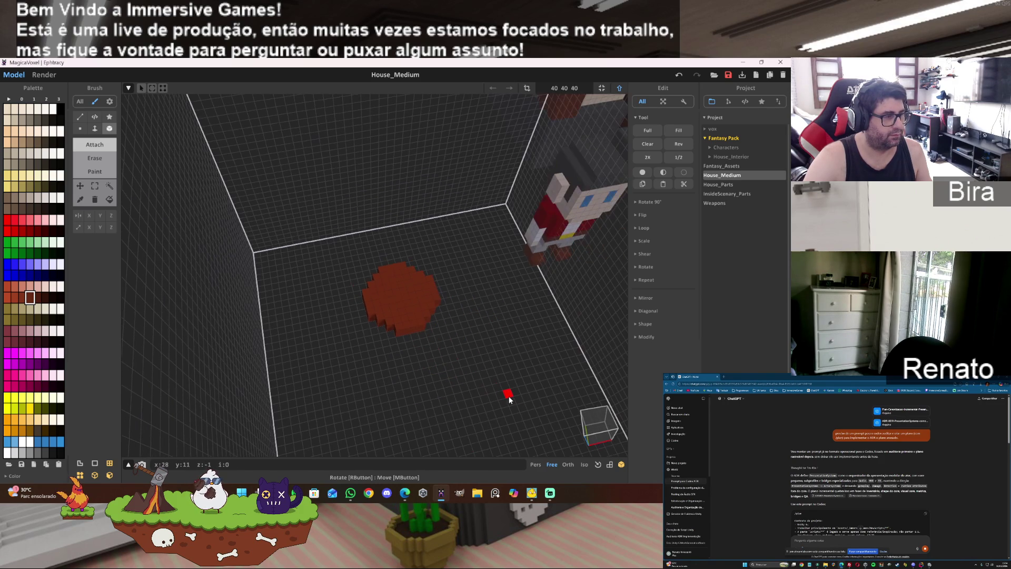
- Magic-wand the disc, drag a copy upward, rotate it 90° about X, and deselect
{"action": "left_click", "coordinate": [109, 186]}
{"action": "left_click", "coordinate": [386, 303]}
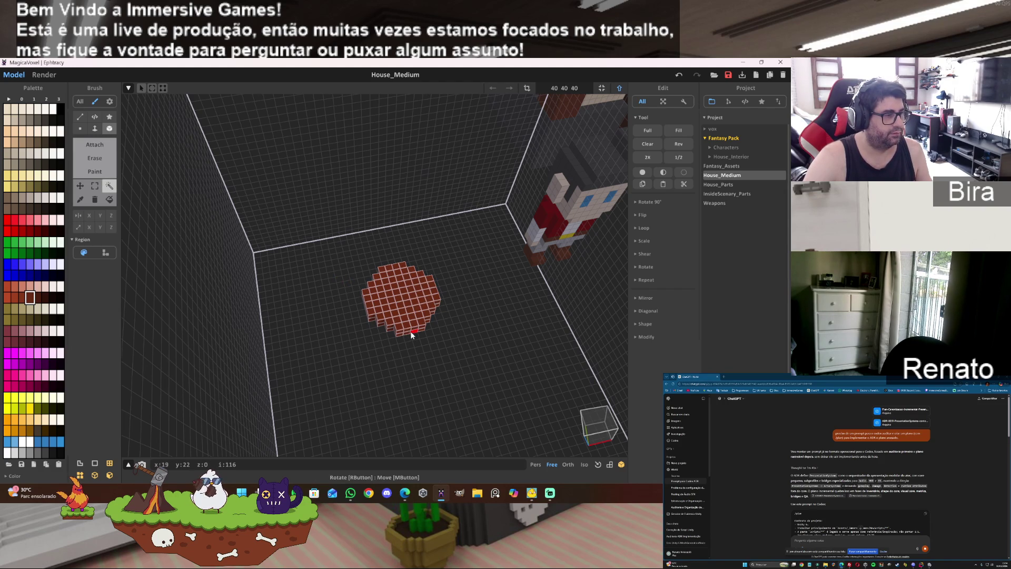
{"action": "left_click_drag", "start_coordinate": [410, 331], "coordinate": [411, 274]}
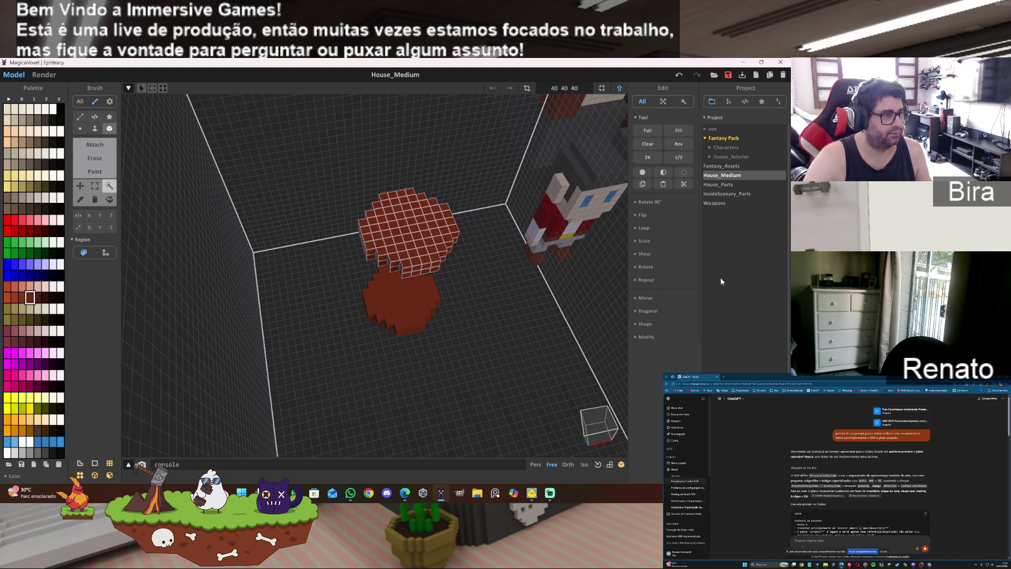
{"action": "left_click", "coordinate": [636, 202]}
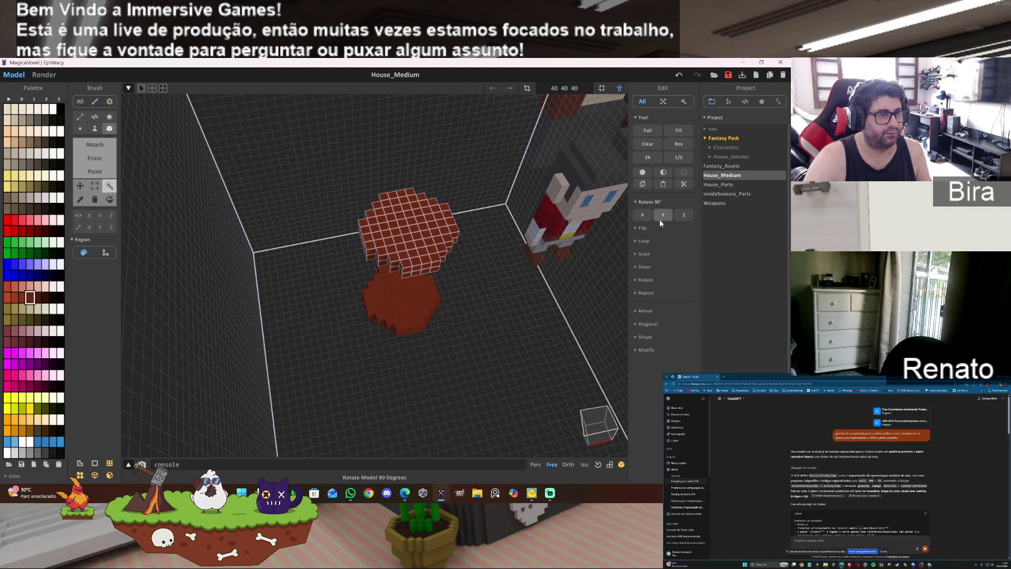
{"action": "left_click", "coordinate": [646, 215]}
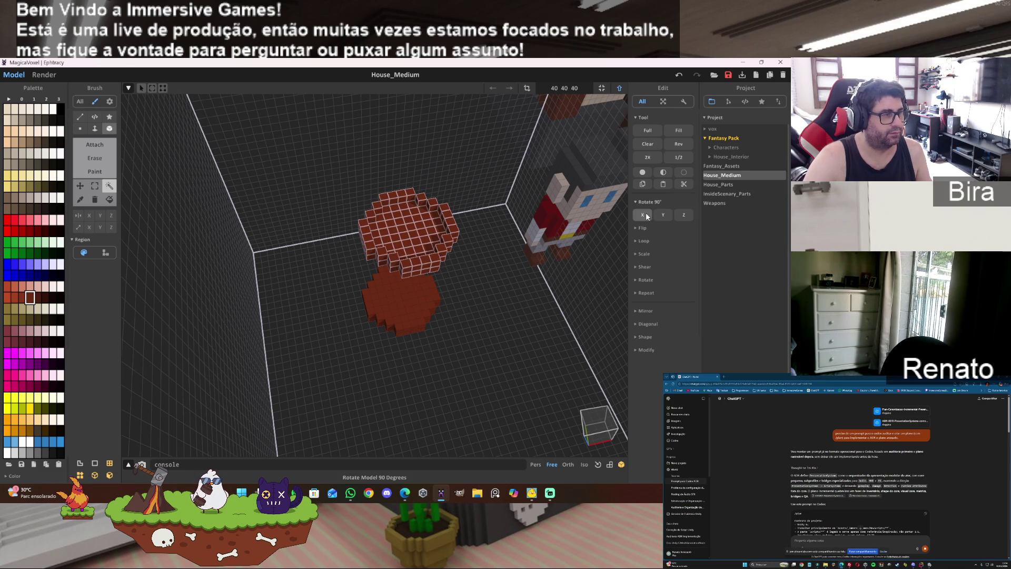
{"action": "key", "text": "ctrl+d"}
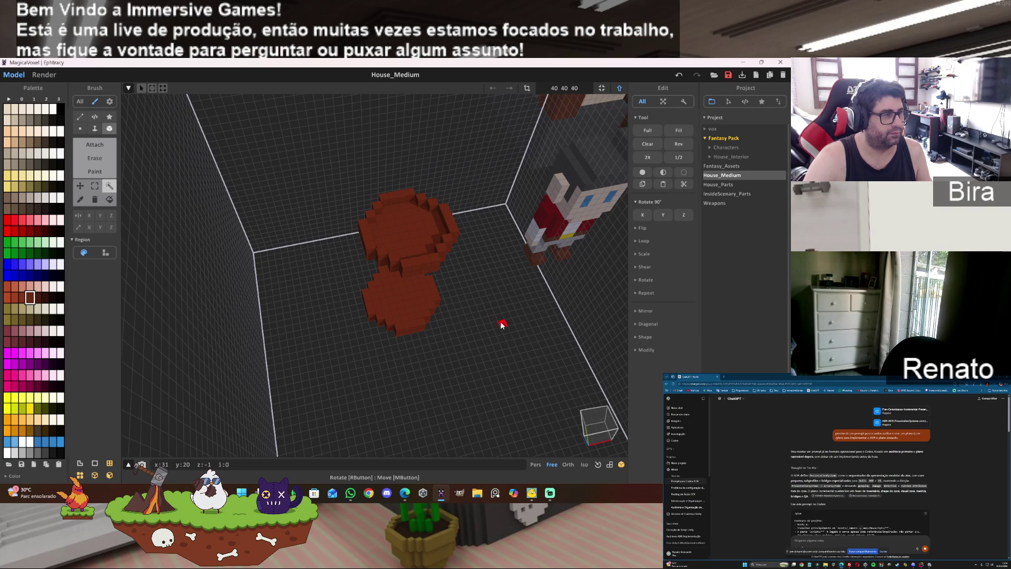
{"action": "key", "text": "f"}
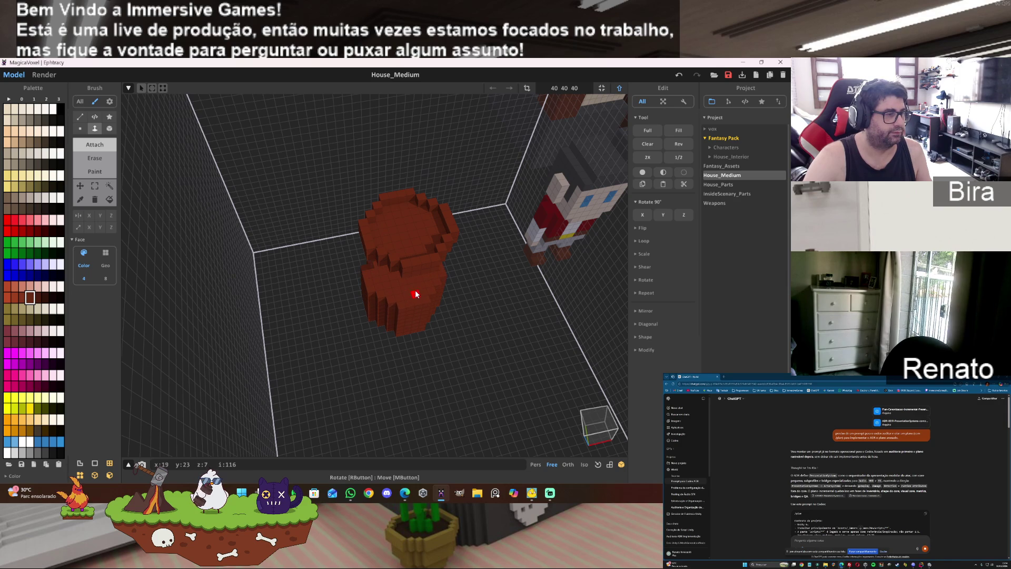
- Magic-wand select the brown model, then narrow the selection to just its top cap
{"action": "key", "text": "w"}
{"action": "left_click", "coordinate": [434, 271]}
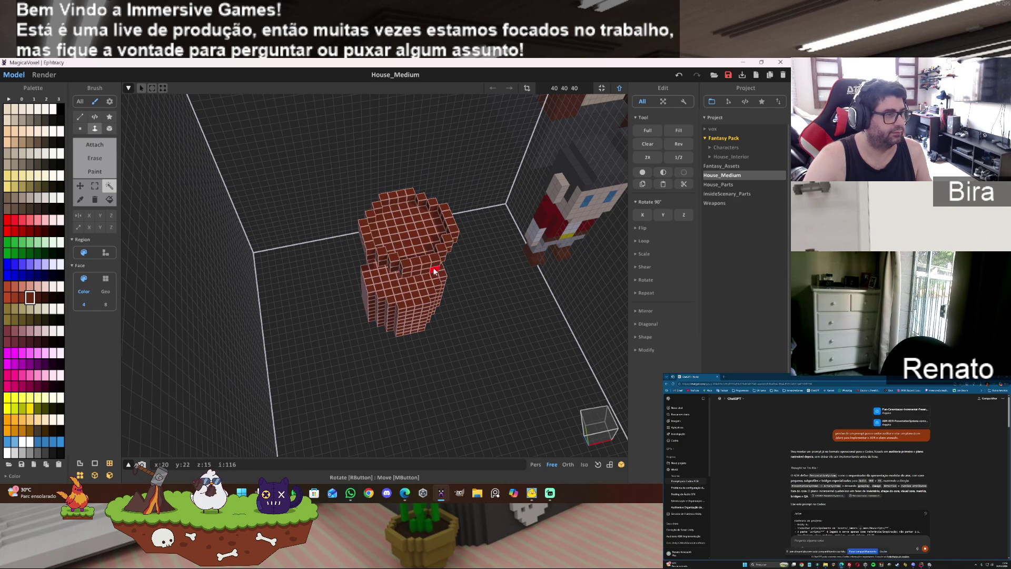
{"action": "left_click", "coordinate": [105, 253]}
{"action": "left_click", "coordinate": [412, 249]}
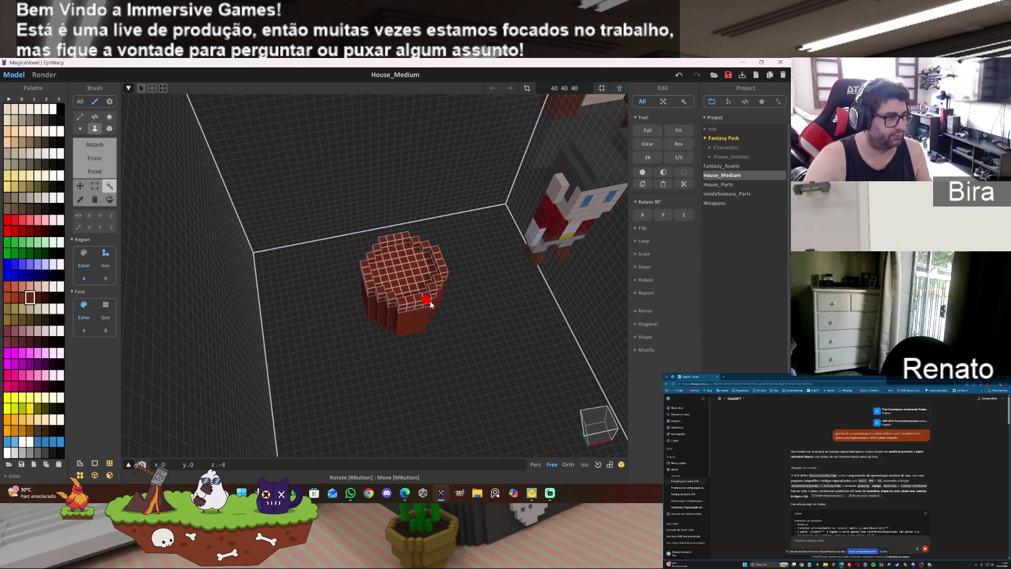
{"action": "mouse_move", "coordinate": [530, 314]}
{"action": "right_mouse_down"}
{"action": "mouse_move", "coordinate": [602, 287]}
{"action": "mouse_move", "coordinate": [624, 316]}
{"action": "mouse_move", "coordinate": [494, 281]}
{"action": "mouse_move", "coordinate": [495, 297]}
{"action": "mouse_move", "coordinate": [534, 305]}
{"action": "right_mouse_up"}
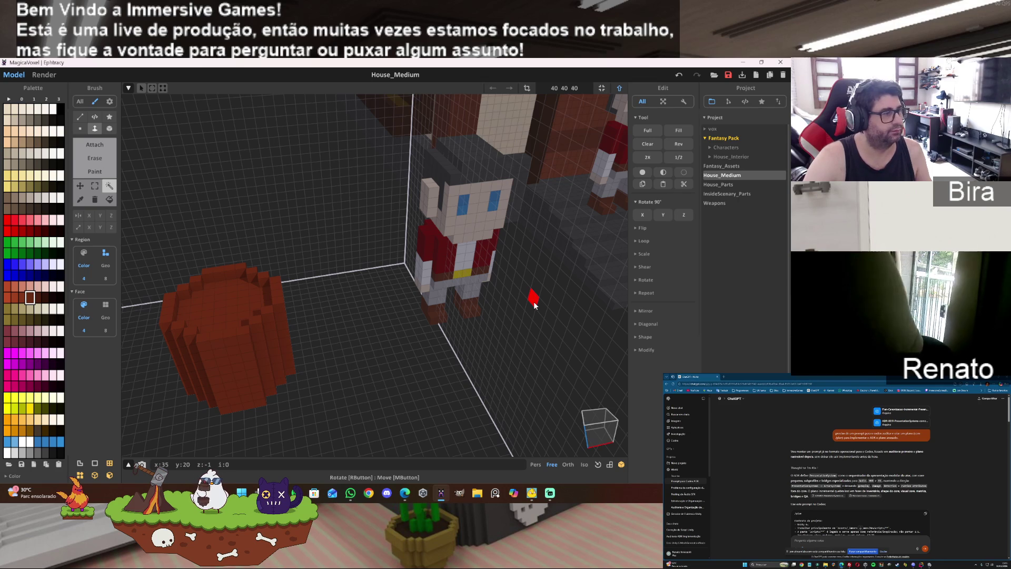
{"action": "right_click_drag", "start_coordinate": [534, 305], "coordinate": [573, 301]}
{"action": "right_click_drag", "start_coordinate": [511, 300], "coordinate": [463, 303]}
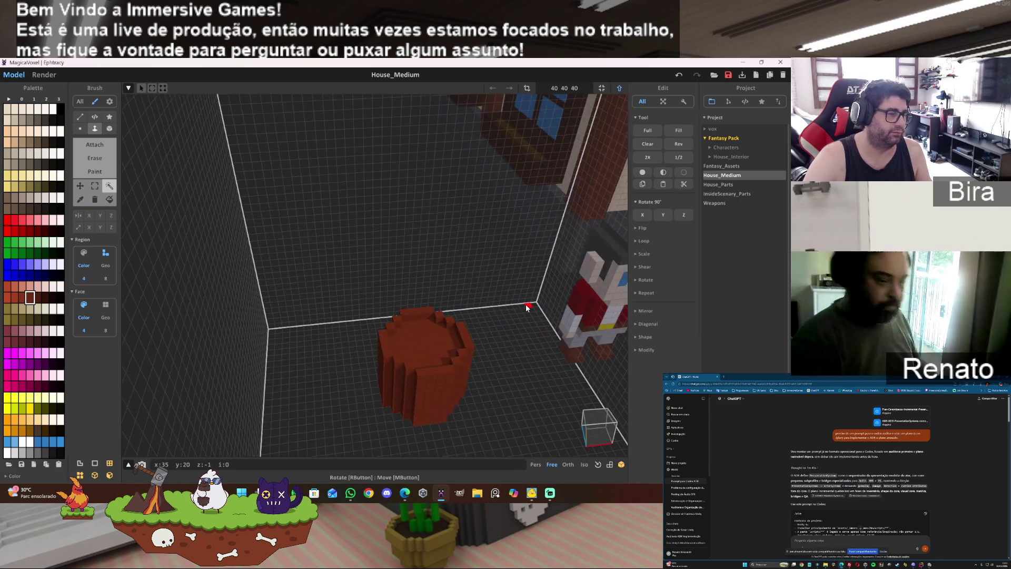
{"action": "mouse_move", "coordinate": [527, 307]}
{"action": "right_mouse_down"}
{"action": "mouse_move", "coordinate": [584, 368]}
{"action": "mouse_move", "coordinate": [524, 262]}
{"action": "mouse_move", "coordinate": [527, 282]}
{"action": "mouse_move", "coordinate": [463, 289]}
{"action": "mouse_move", "coordinate": [529, 277]}
{"action": "right_mouse_up"}
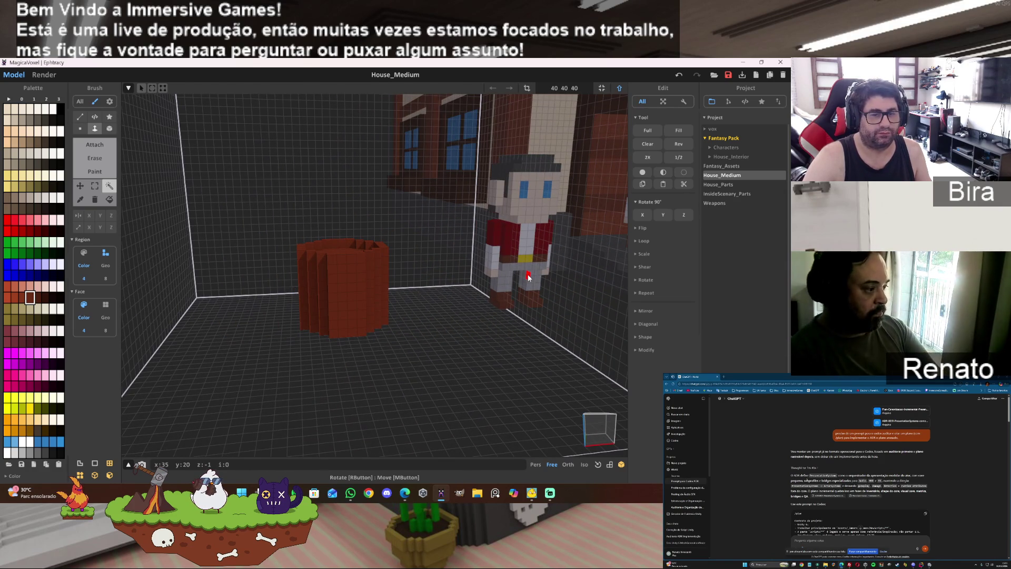
{"action": "mouse_move", "coordinate": [529, 277]}
{"action": "right_mouse_down"}
{"action": "mouse_move", "coordinate": [485, 282]}
{"action": "mouse_move", "coordinate": [515, 278]}
{"action": "right_mouse_up"}
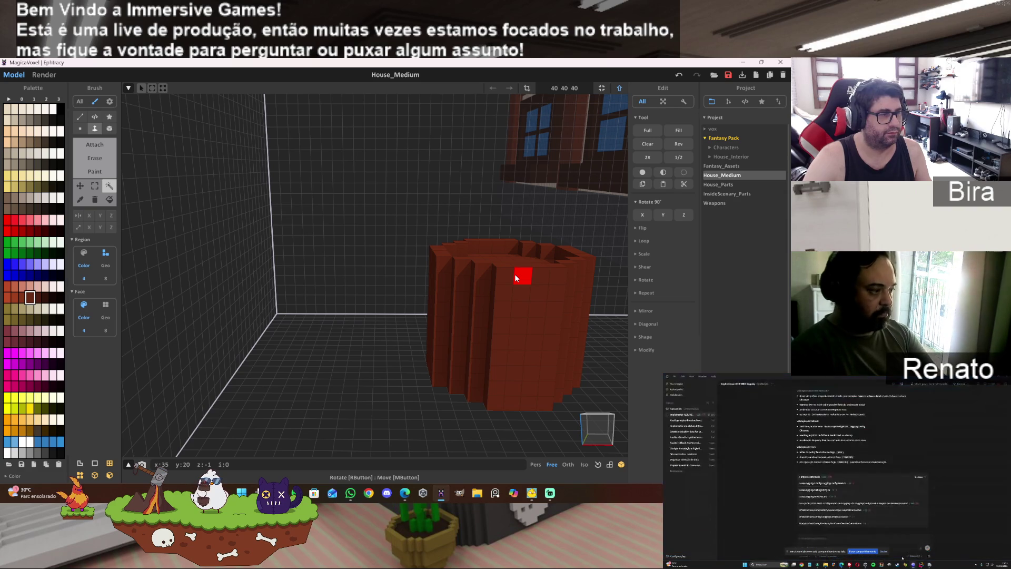
{"action": "right_click_drag", "start_coordinate": [515, 278], "coordinate": [514, 371]}
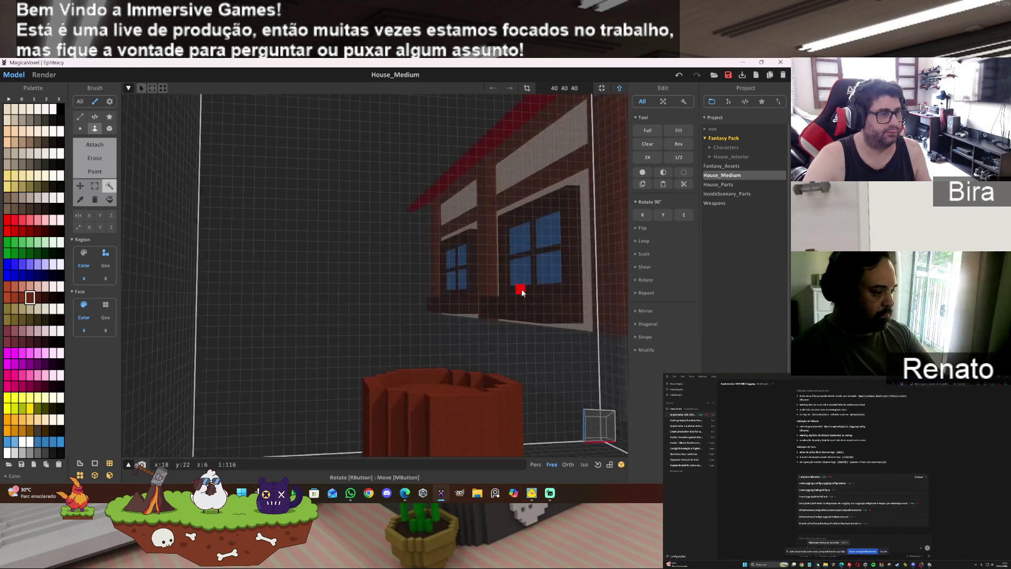
{"action": "scroll", "coordinate": [515, 370], "scroll_direction": "down", "scroll_amount": 3}
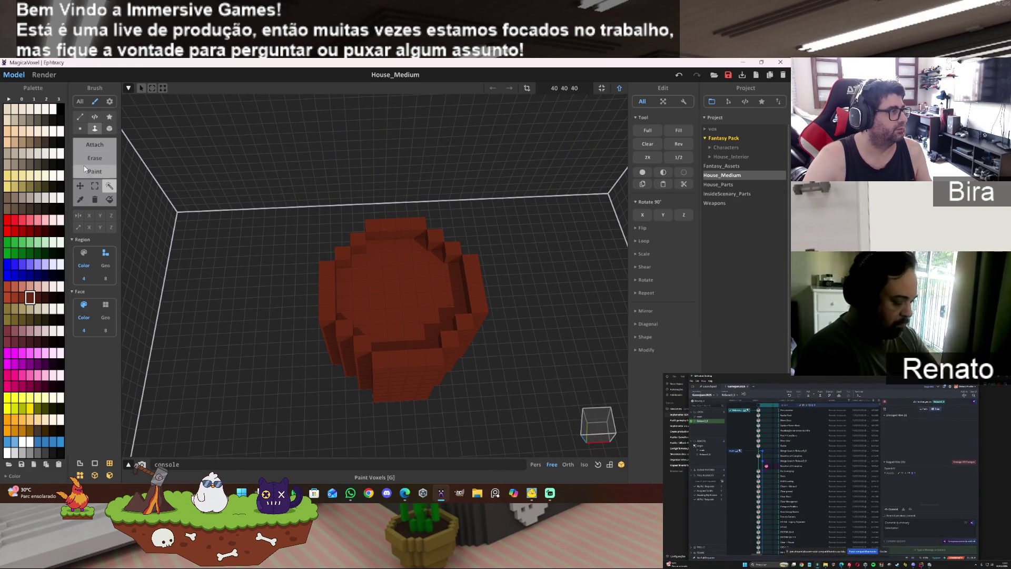
- Set the brush to Attach in Box mode and orbit around the barrel
{"action": "left_click", "coordinate": [95, 131]}
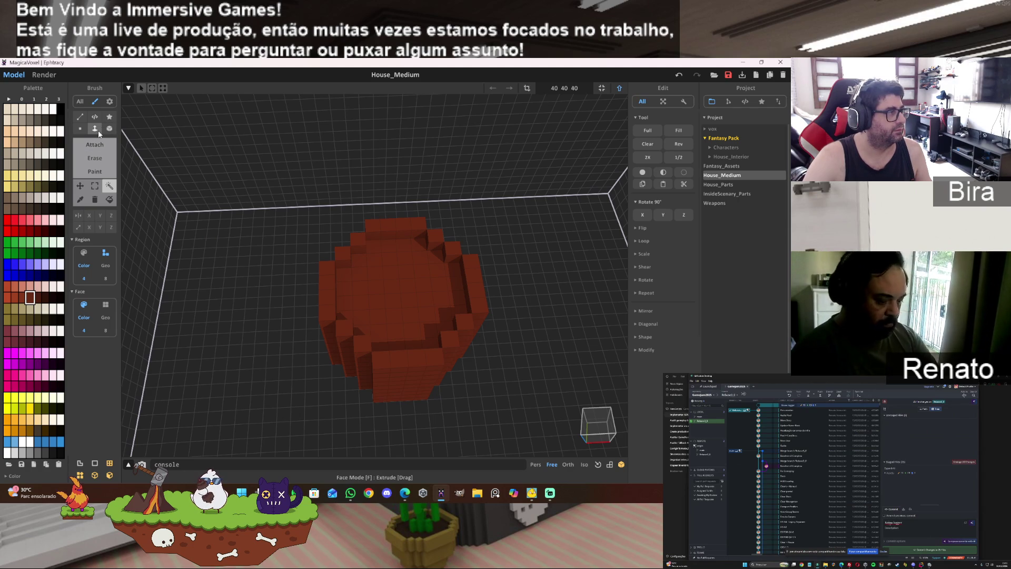
{"action": "left_click", "coordinate": [98, 142]}
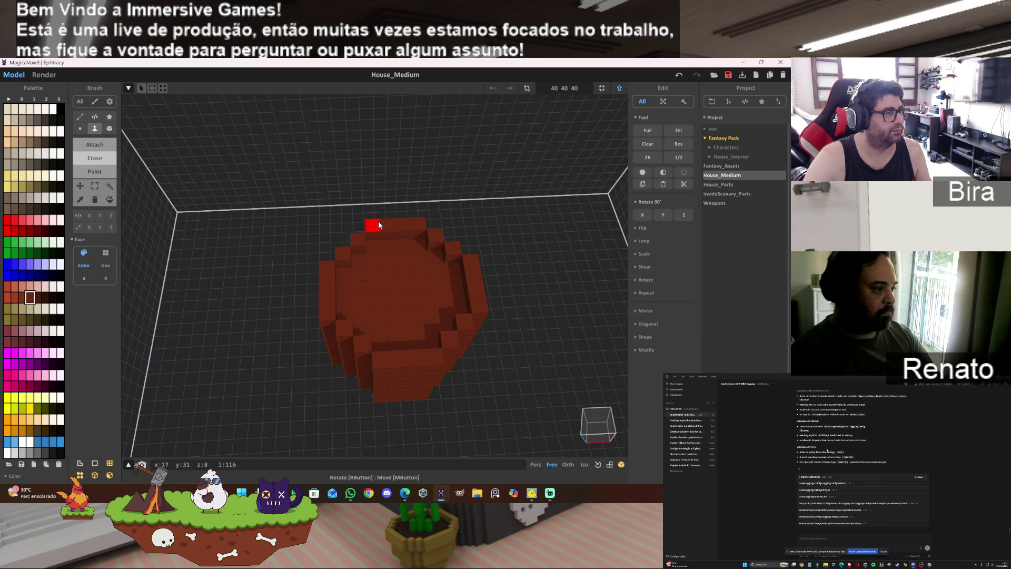
{"action": "left_click", "coordinate": [109, 128]}
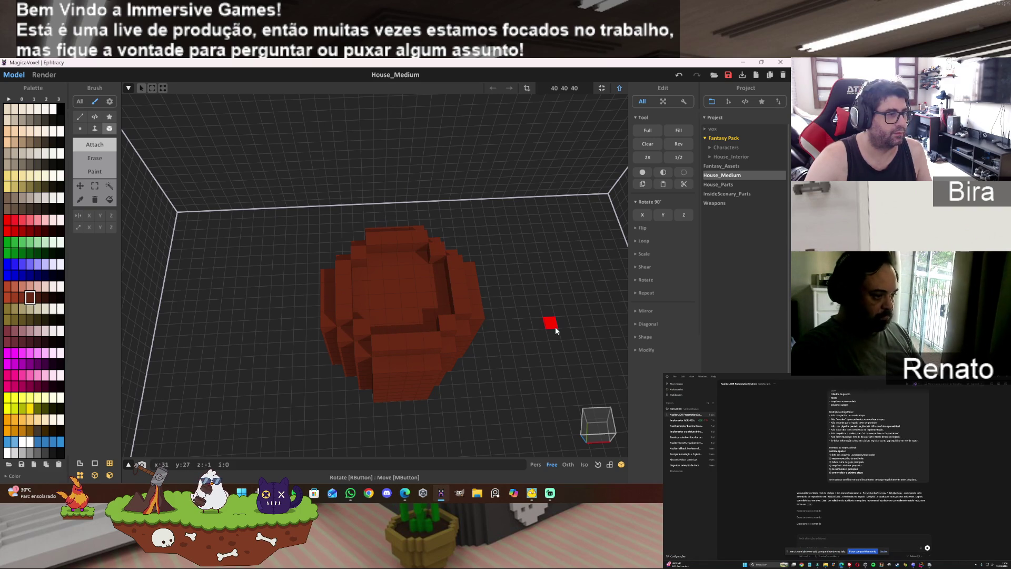
{"action": "scroll", "coordinate": [545, 340], "scroll_direction": "up", "scroll_amount": 5}
{"action": "scroll", "coordinate": [545, 341], "scroll_direction": "down", "scroll_amount": 5}
{"action": "mouse_move", "coordinate": [546, 334]}
{"action": "right_mouse_down"}
{"action": "mouse_move", "coordinate": [578, 377]}
{"action": "mouse_move", "coordinate": [609, 368]}
{"action": "mouse_move", "coordinate": [566, 307]}
{"action": "right_mouse_up"}
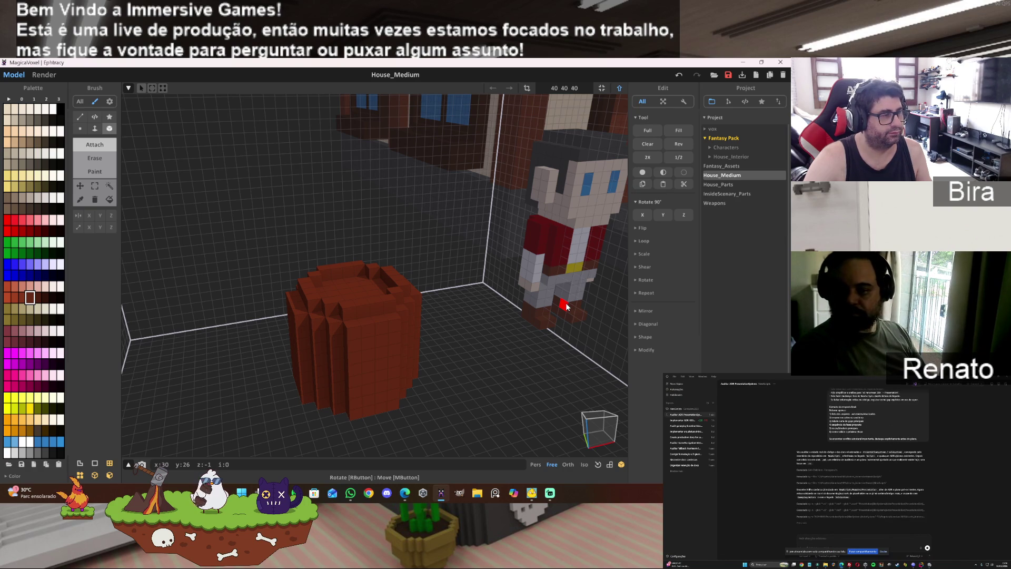
- Marquee-select the whole barrel and lift it about 7 voxels
{"action": "left_click", "coordinate": [95, 186]}
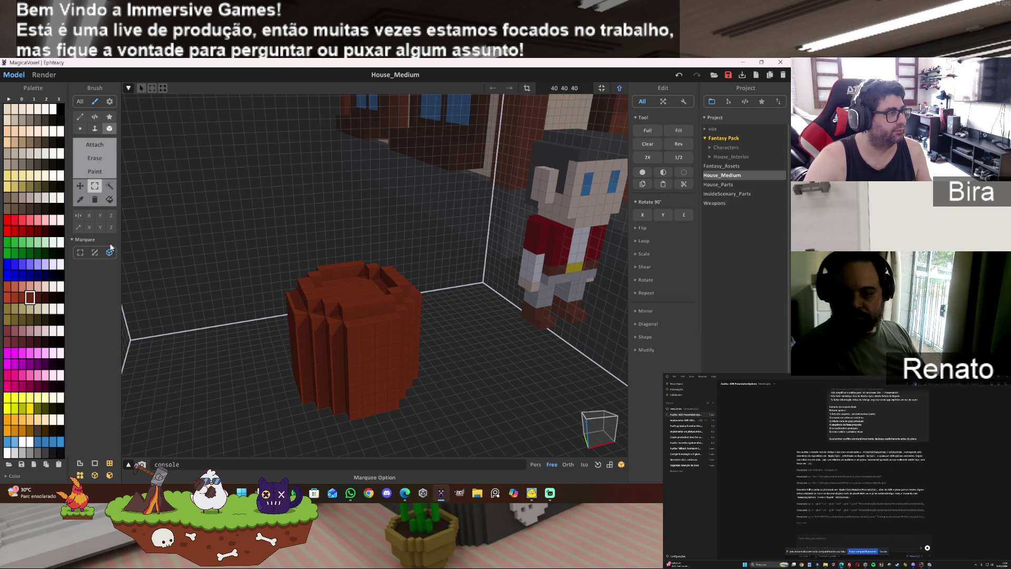
{"action": "mouse_move", "coordinate": [481, 285]}
{"action": "right_mouse_down"}
{"action": "mouse_move", "coordinate": [454, 267]}
{"action": "mouse_move", "coordinate": [462, 269]}
{"action": "right_mouse_up"}
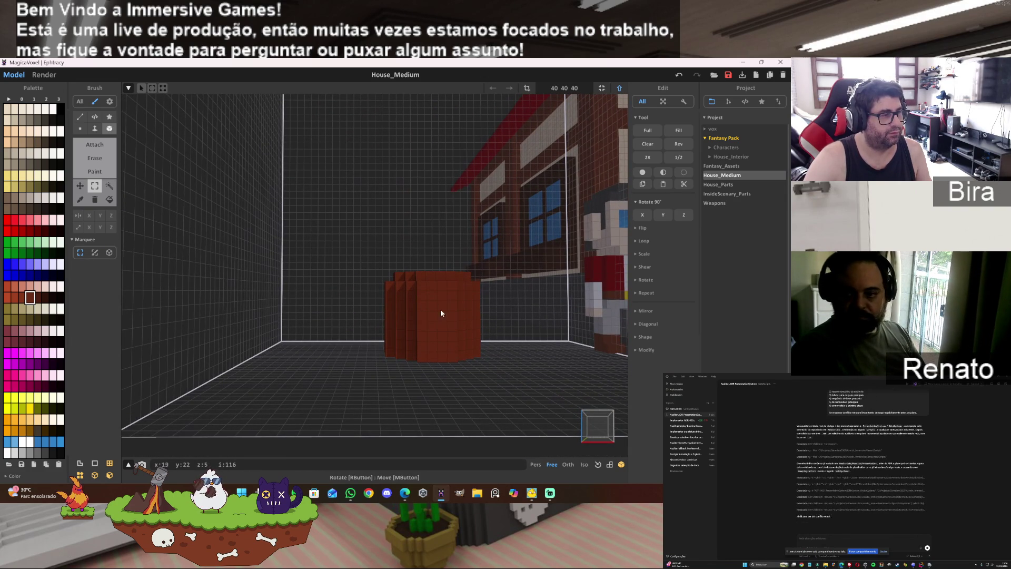
{"action": "left_click_drag", "start_coordinate": [345, 239], "coordinate": [536, 391]}
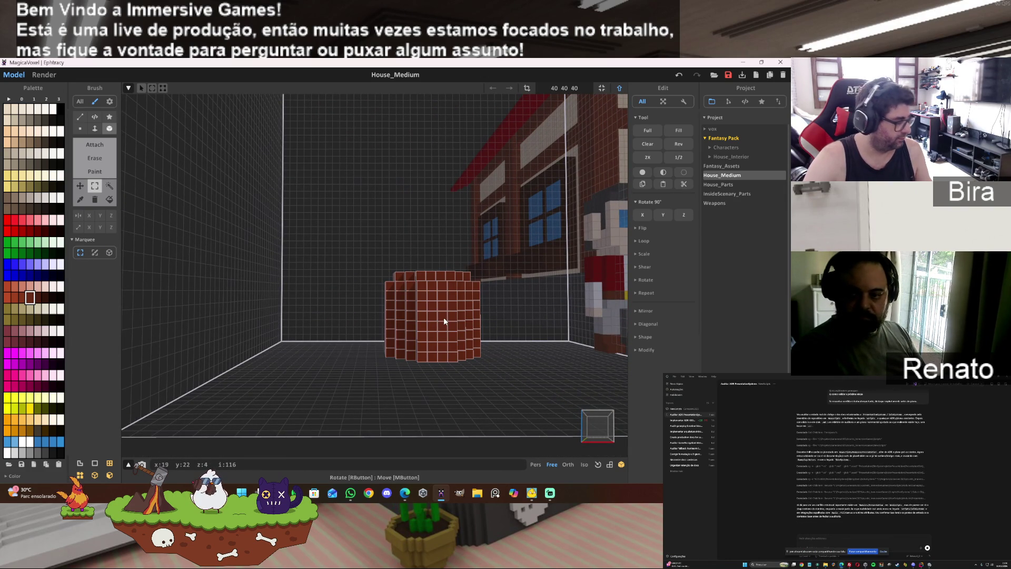
{"action": "left_click_drag", "start_coordinate": [444, 321], "coordinate": [443, 244]}
- Move the barrel's top layer down, rotate it 90° about X twice, and nudge it under the barrel
{"action": "left_click_drag", "start_coordinate": [367, 171], "coordinate": [508, 221]}
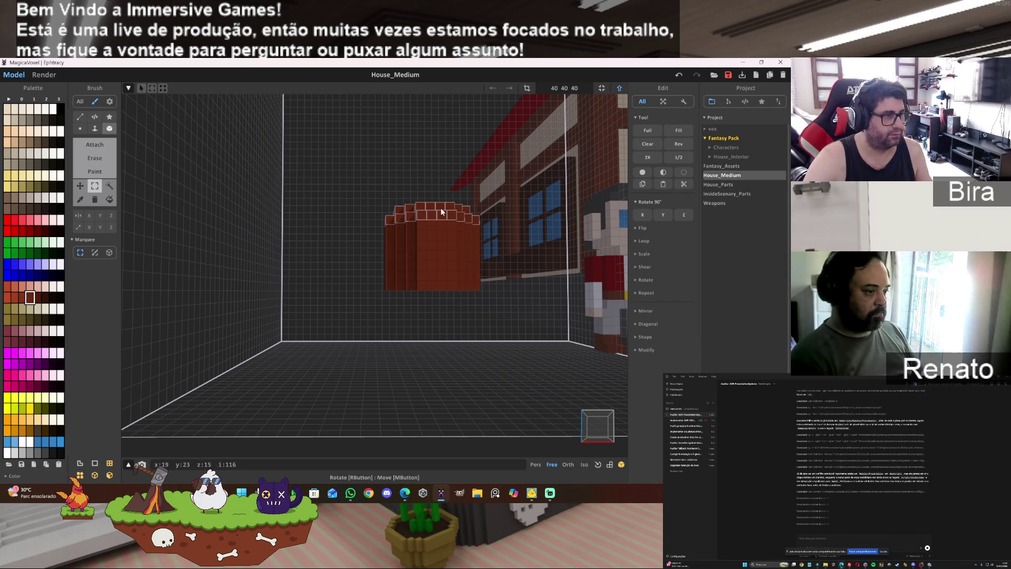
{"action": "left_click_drag", "start_coordinate": [442, 212], "coordinate": [433, 330]}
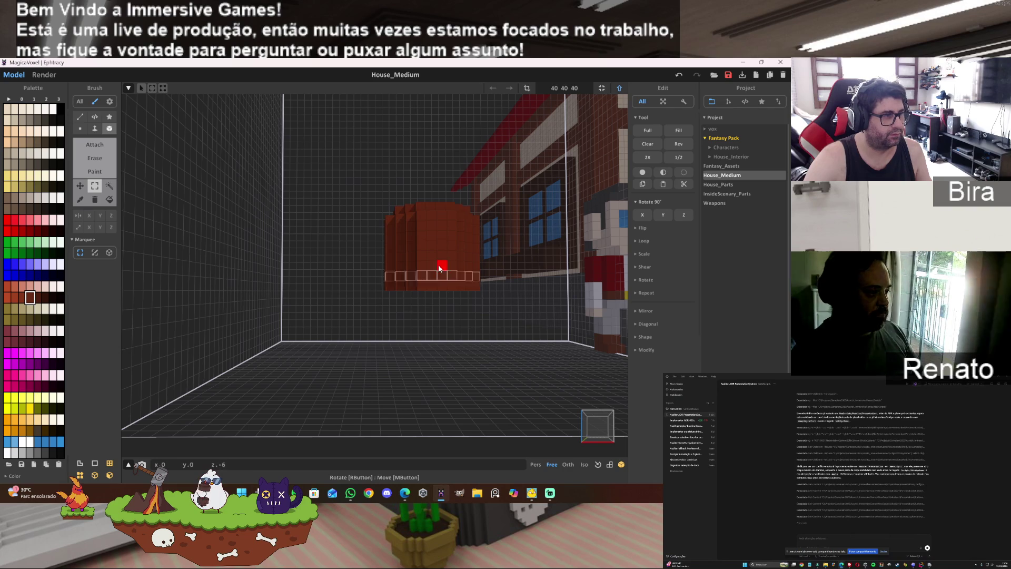
{"action": "left_click", "coordinate": [644, 215]}
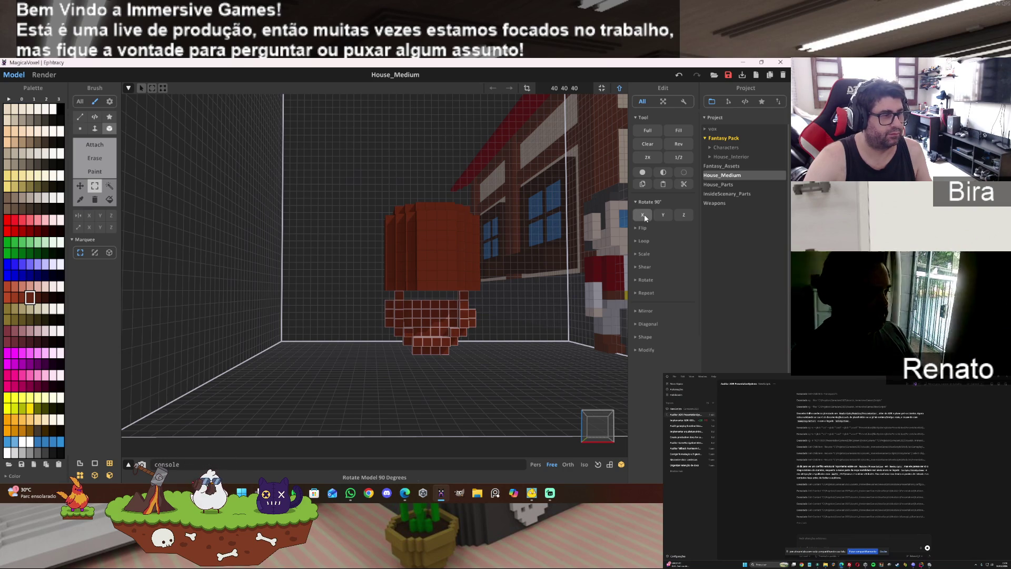
{"action": "left_click", "coordinate": [645, 215]}
{"action": "mouse_move", "coordinate": [543, 297]}
{"action": "right_mouse_down"}
{"action": "mouse_move", "coordinate": [497, 340]}
{"action": "mouse_move", "coordinate": [546, 317]}
{"action": "right_mouse_up"}
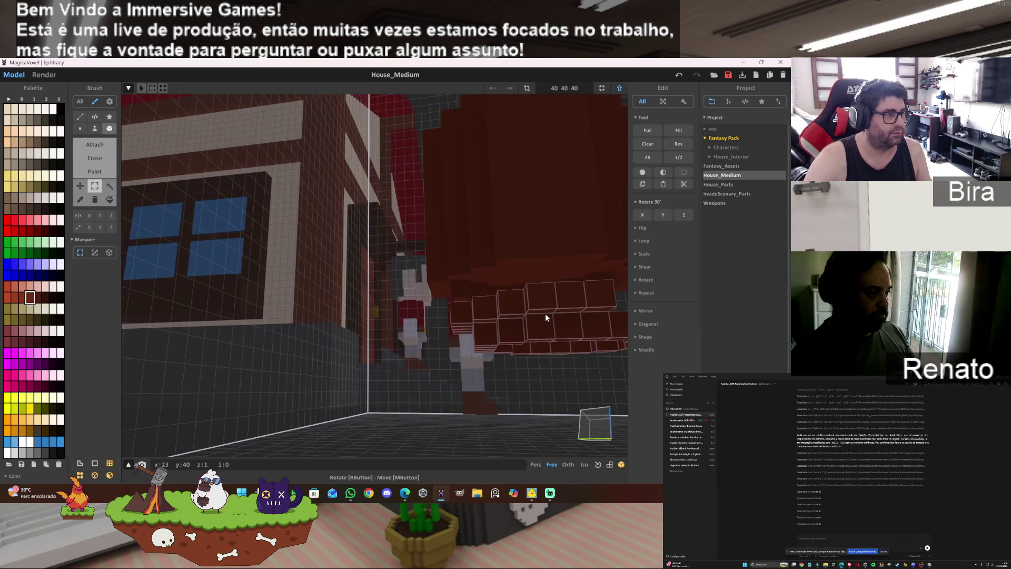
{"action": "key", "text": "f"}
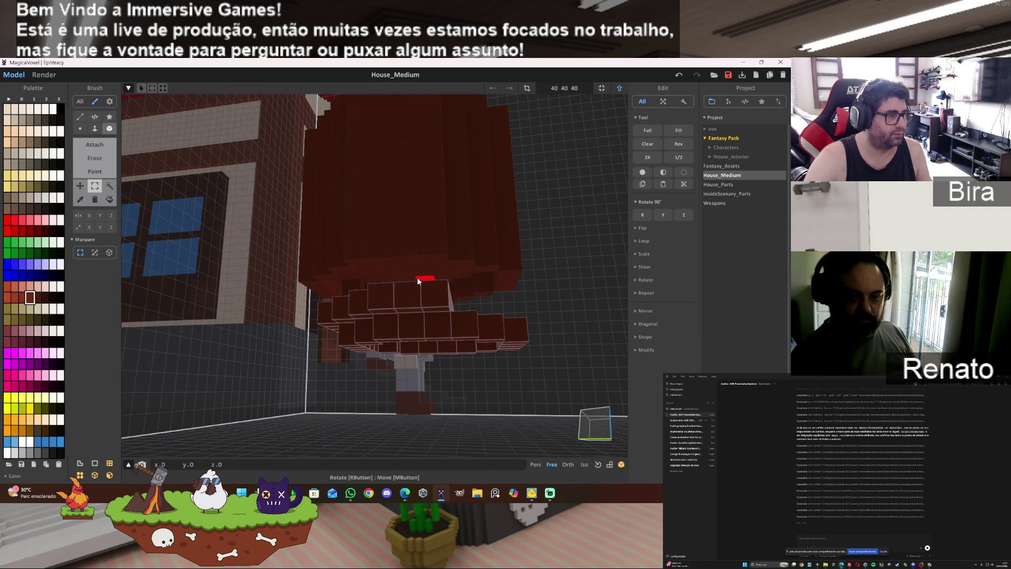
{"action": "left_click_drag", "start_coordinate": [418, 283], "coordinate": [416, 257]}
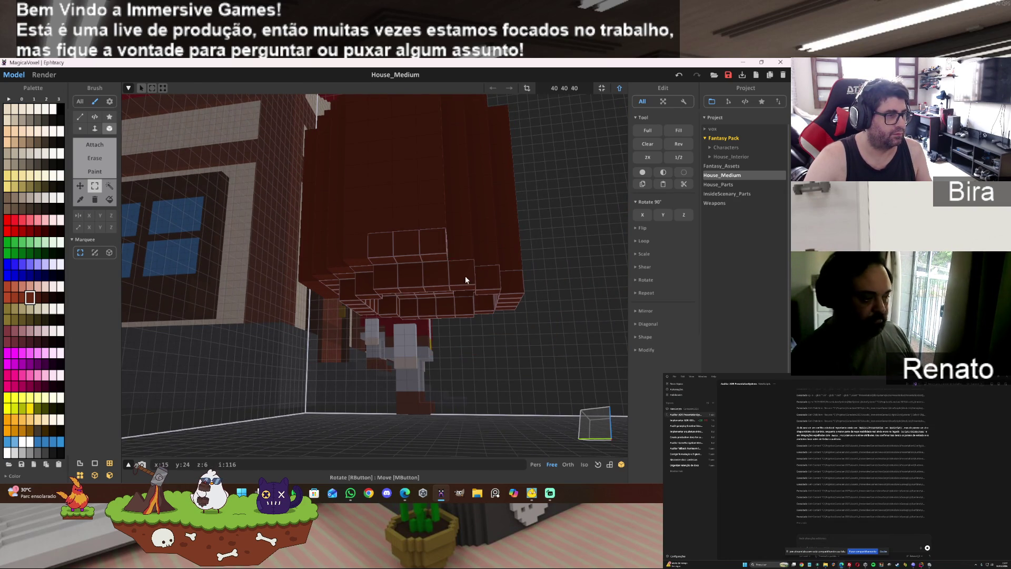
{"action": "left_click_drag", "start_coordinate": [466, 280], "coordinate": [442, 280]}
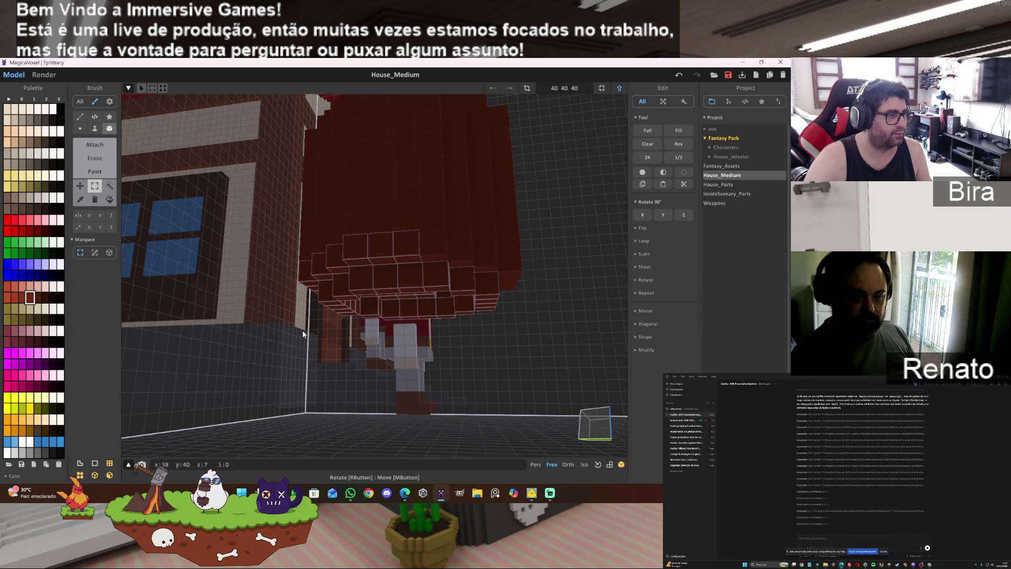
- Set the brush to paint voxels in face mode
{"action": "mouse_move", "coordinate": [304, 333]}
{"action": "right_mouse_down"}
{"action": "mouse_move", "coordinate": [578, 362]}
{"action": "mouse_move", "coordinate": [450, 335]}
{"action": "right_mouse_up"}
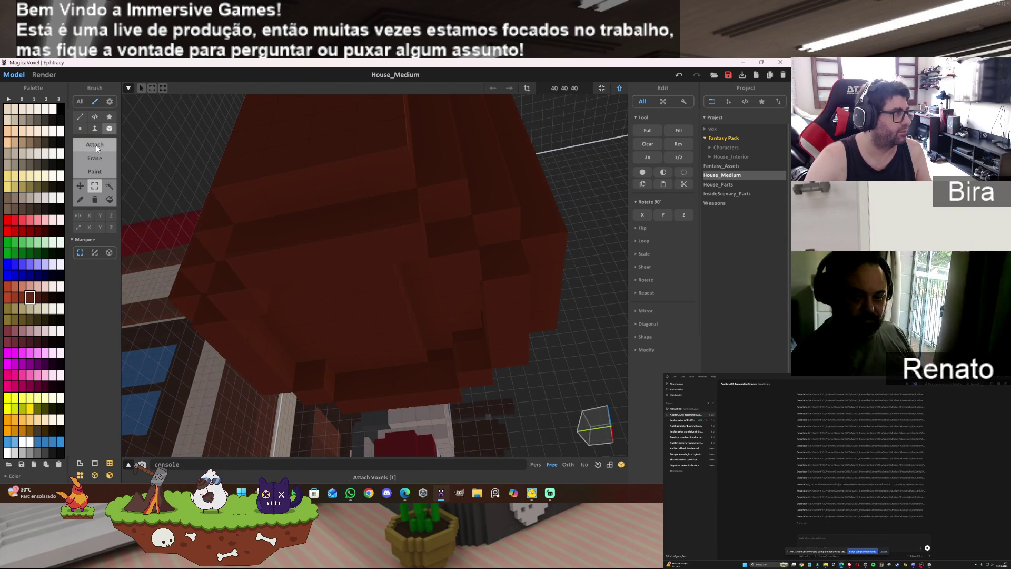
{"action": "left_click", "coordinate": [95, 128]}
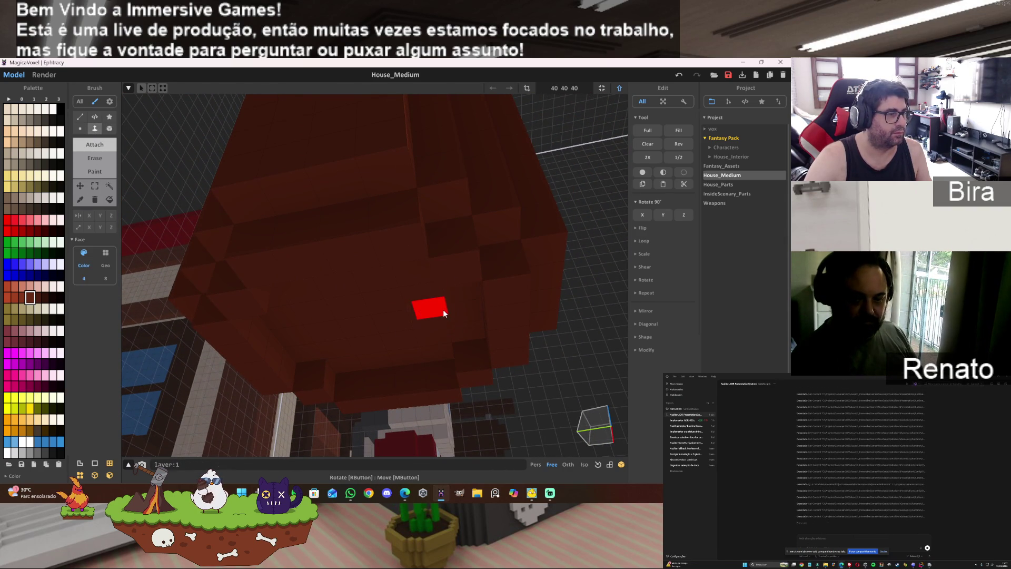
{"action": "mouse_move", "coordinate": [441, 318]}
{"action": "right_mouse_down"}
{"action": "mouse_move", "coordinate": [480, 326]}
{"action": "mouse_move", "coordinate": [385, 299]}
{"action": "mouse_move", "coordinate": [345, 305]}
{"action": "right_mouse_up"}
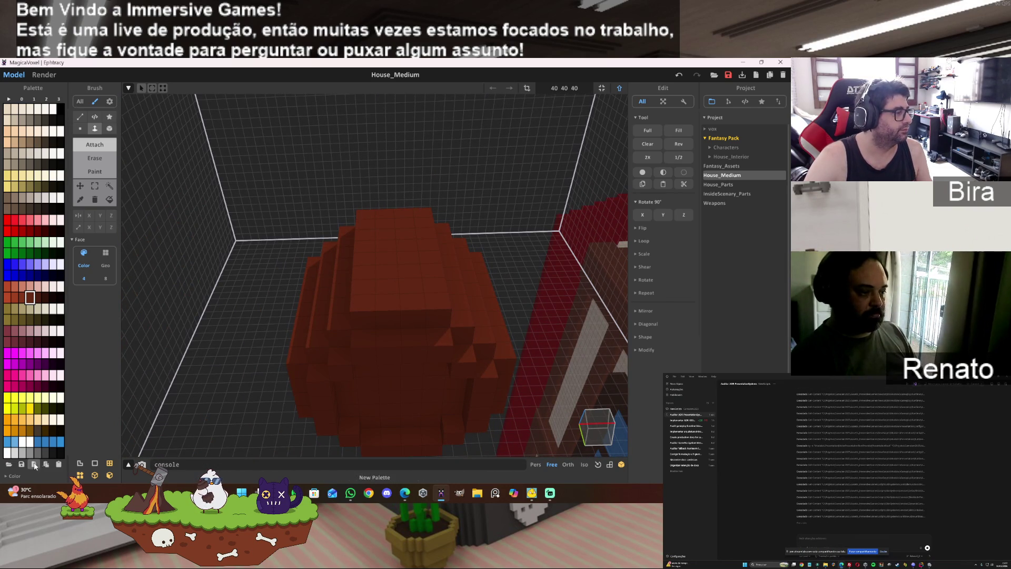
{"action": "left_click", "coordinate": [96, 172]}
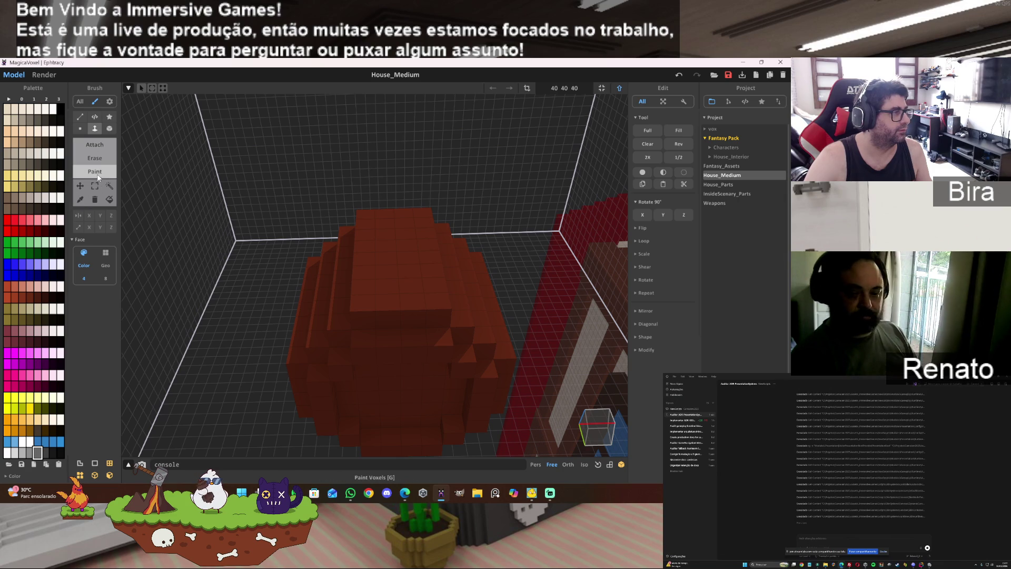
- Paint a grey strip along the barrel's bottom edge in box mode
{"action": "left_click", "coordinate": [111, 130]}
{"action": "mouse_move", "coordinate": [389, 318]}
{"action": "left_mouse_down"}
{"action": "mouse_move", "coordinate": [363, 316]}
{"action": "mouse_move", "coordinate": [463, 319]}
{"action": "left_mouse_up"}
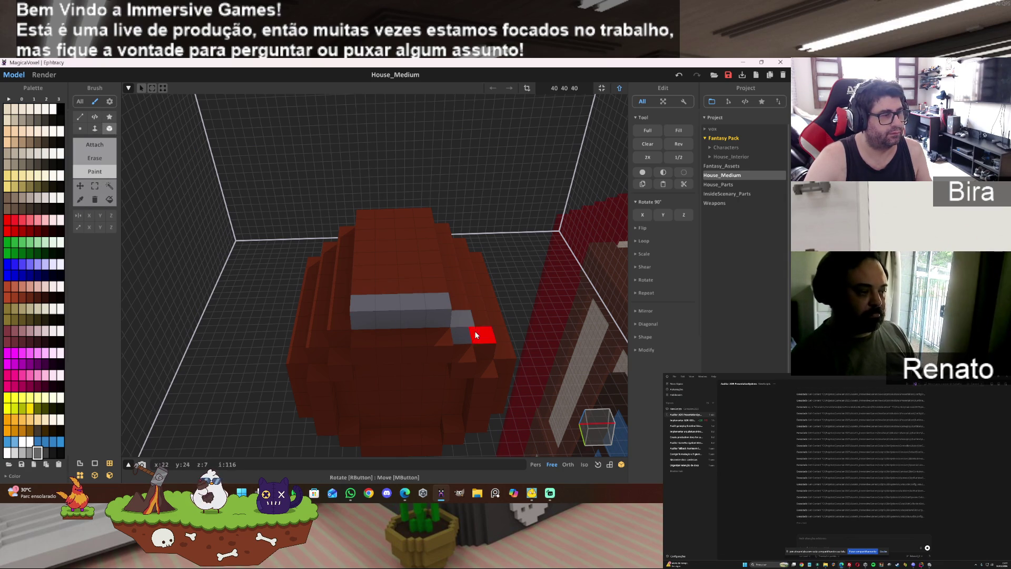
{"action": "mouse_move", "coordinate": [564, 373]}
{"action": "right_mouse_down"}
{"action": "mouse_move", "coordinate": [561, 301]}
{"action": "mouse_move", "coordinate": [446, 421]}
{"action": "right_mouse_up"}
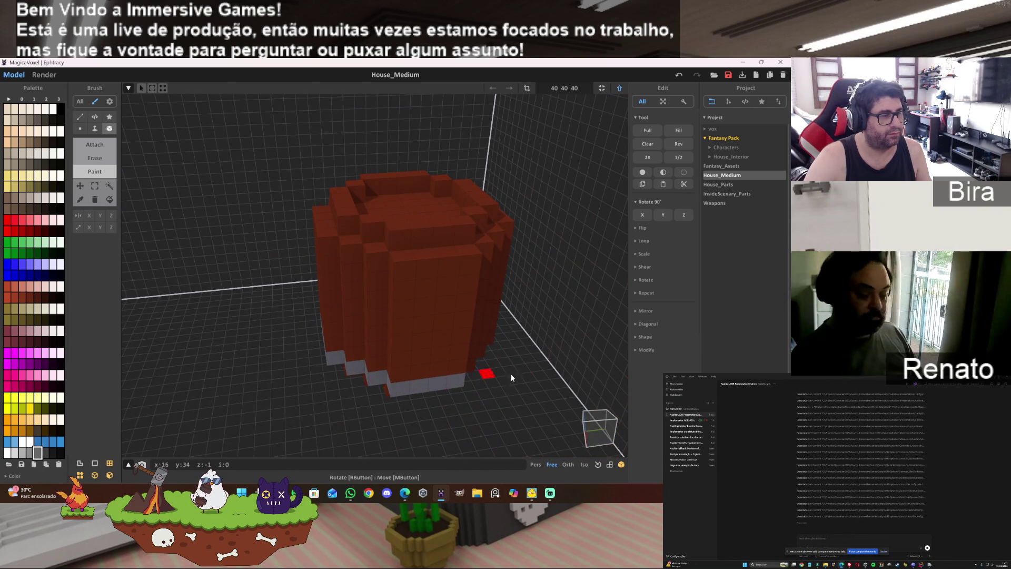
{"action": "right_click_drag", "start_coordinate": [479, 381], "coordinate": [393, 378]}
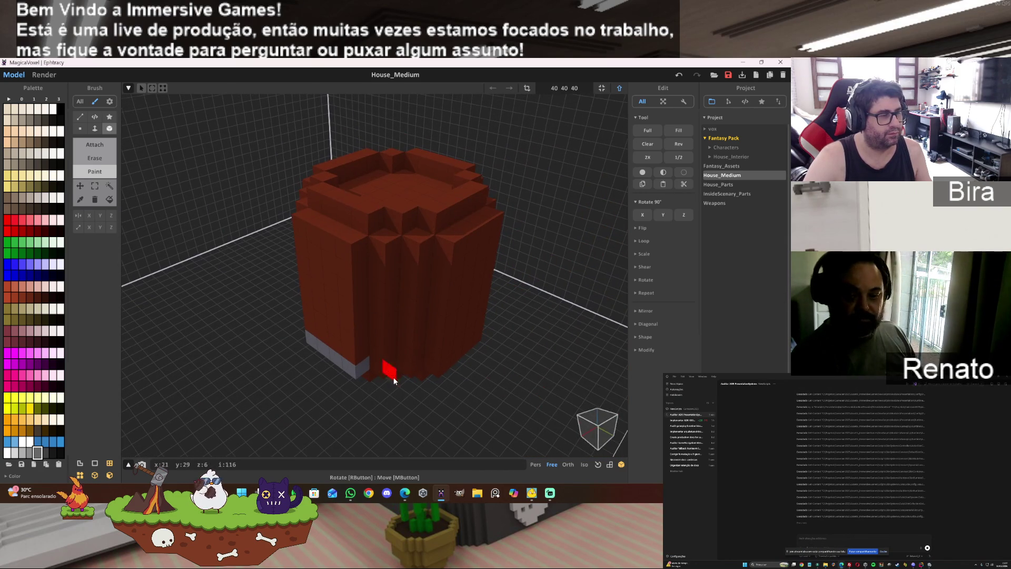
{"action": "right_click_drag", "start_coordinate": [491, 341], "coordinate": [477, 356]}
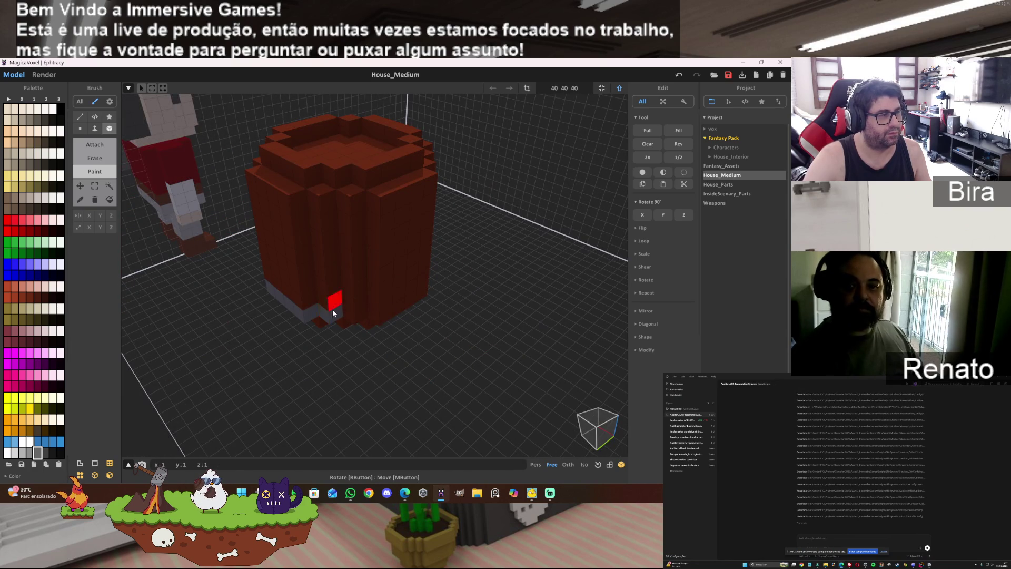
{"action": "right_click_drag", "start_coordinate": [429, 299], "coordinate": [298, 270]}
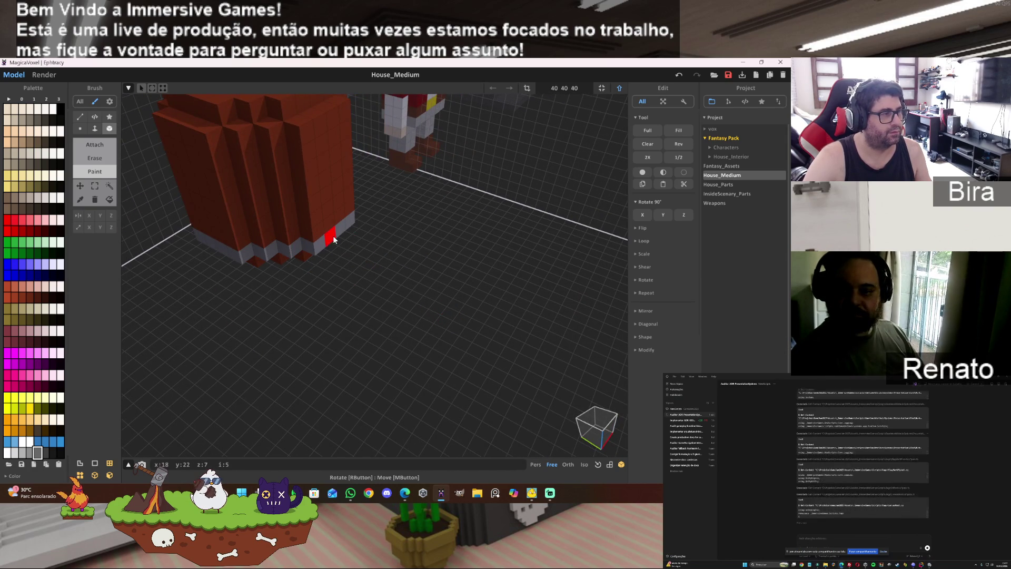
{"action": "scroll", "coordinate": [359, 262], "scroll_direction": "down", "scroll_amount": 5}
- Paint grey voxels along the barrel's top rim on its side and front
{"action": "right_click_drag", "start_coordinate": [359, 262], "coordinate": [383, 259]}
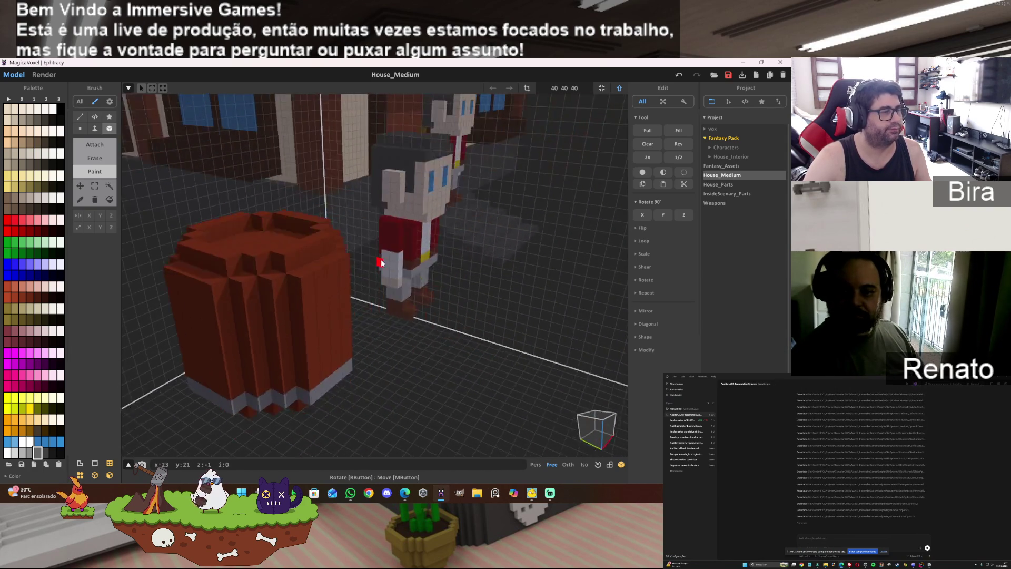
{"action": "right_click_drag", "start_coordinate": [311, 253], "coordinate": [478, 212]}
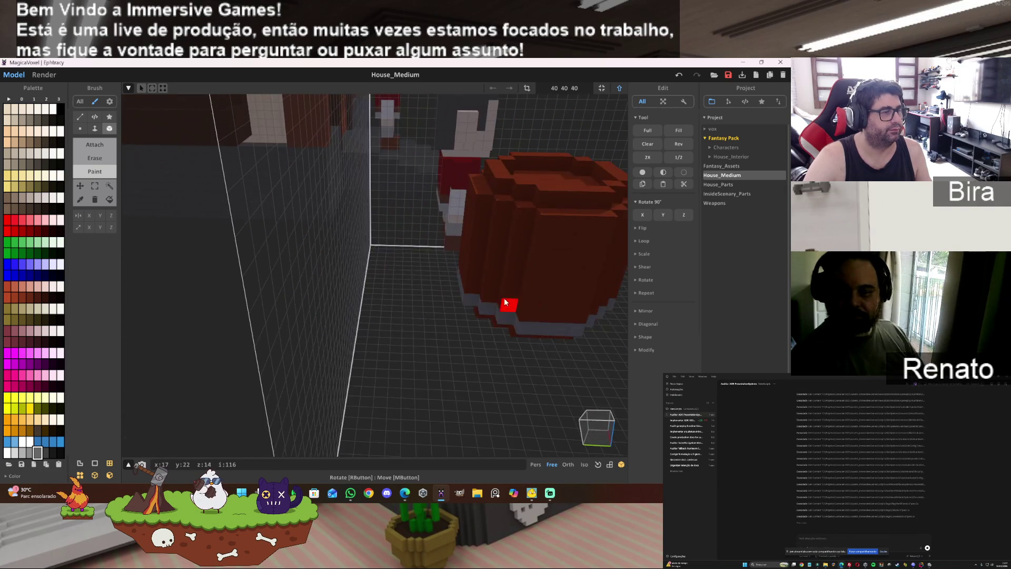
{"action": "mouse_move", "coordinate": [478, 216]}
{"action": "left_mouse_down"}
{"action": "mouse_move", "coordinate": [585, 238]}
{"action": "mouse_move", "coordinate": [484, 226]}
{"action": "mouse_move", "coordinate": [534, 233]}
{"action": "left_mouse_up"}
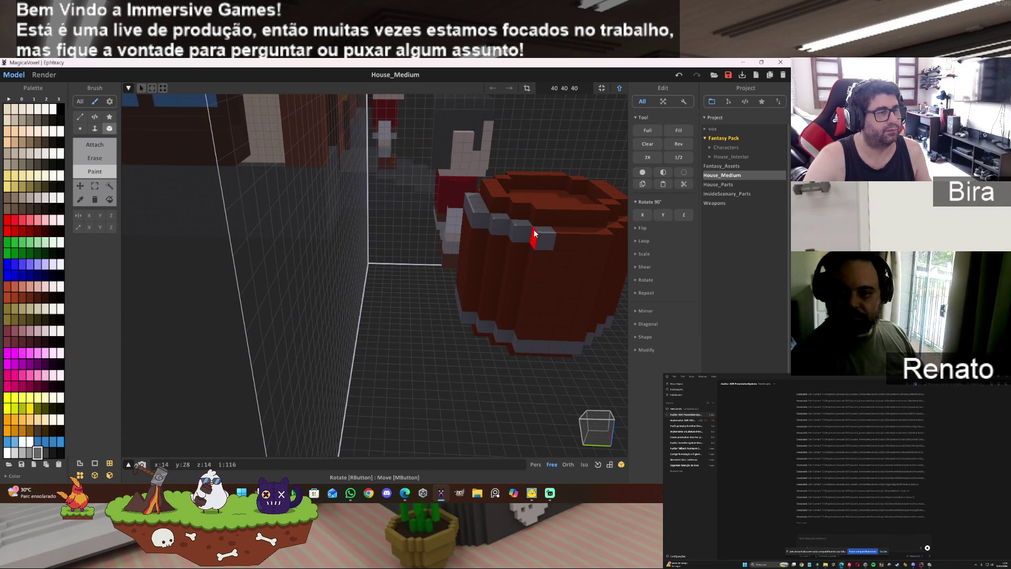
{"action": "right_click_drag", "start_coordinate": [613, 255], "coordinate": [304, 271]}
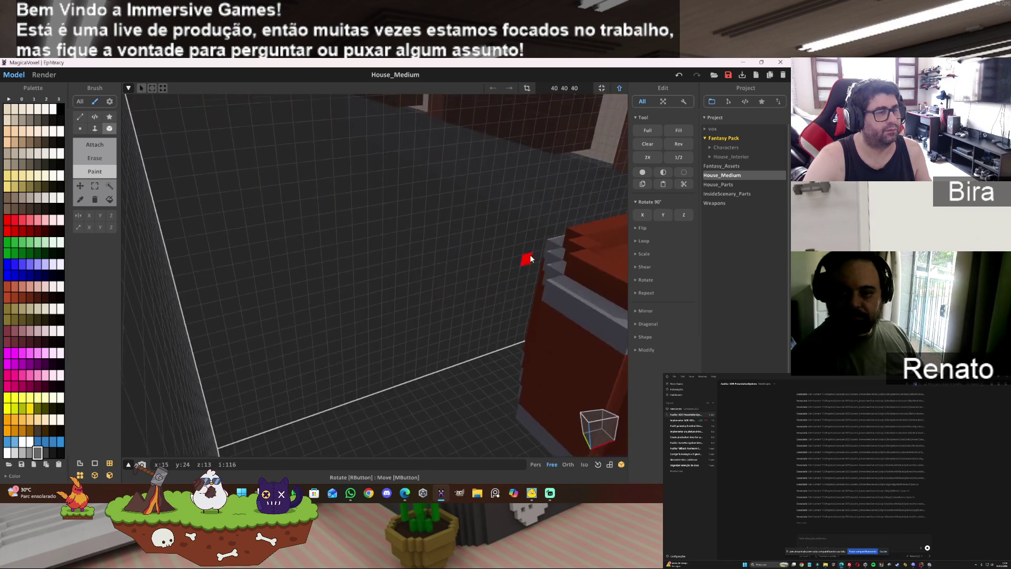
{"action": "left_click_drag", "start_coordinate": [304, 271], "coordinate": [464, 253]}
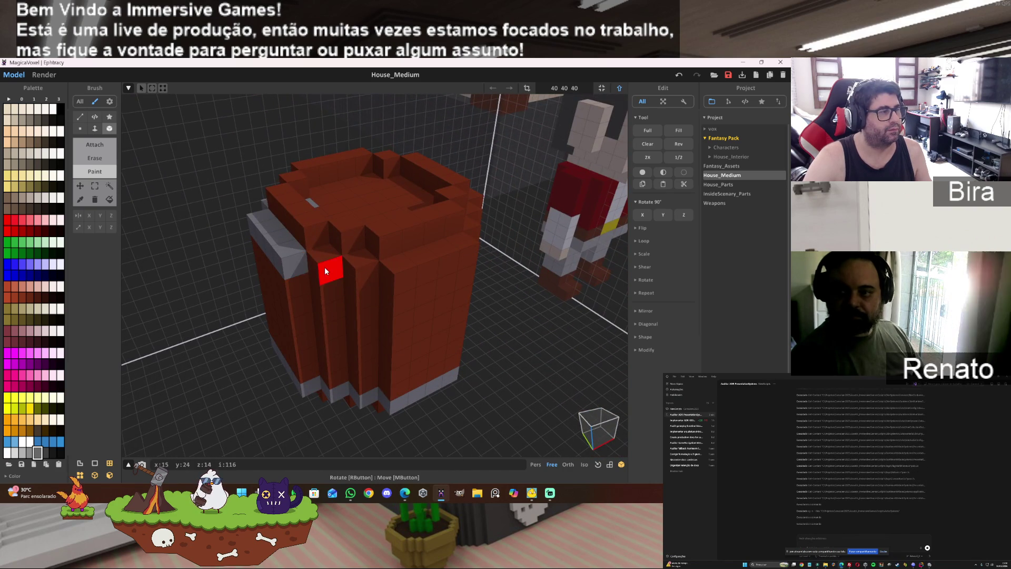
- Extend the grey band across the front rim and inspect the barrel's top
{"action": "right_click_drag", "start_coordinate": [463, 253], "coordinate": [462, 262]}
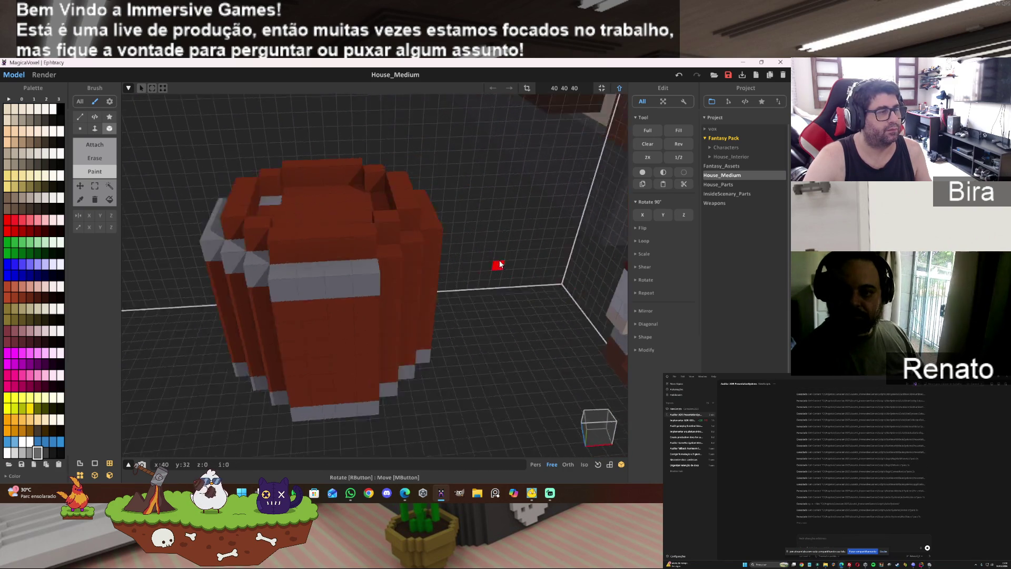
{"action": "left_click_drag", "start_coordinate": [303, 244], "coordinate": [395, 197]}
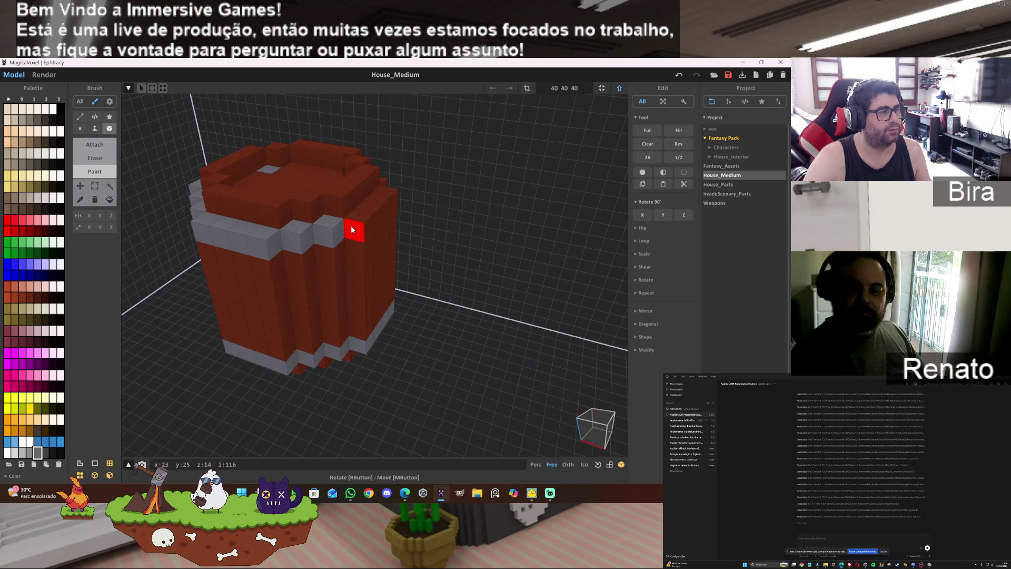
{"action": "scroll", "coordinate": [352, 205], "scroll_direction": "down", "scroll_amount": 3}
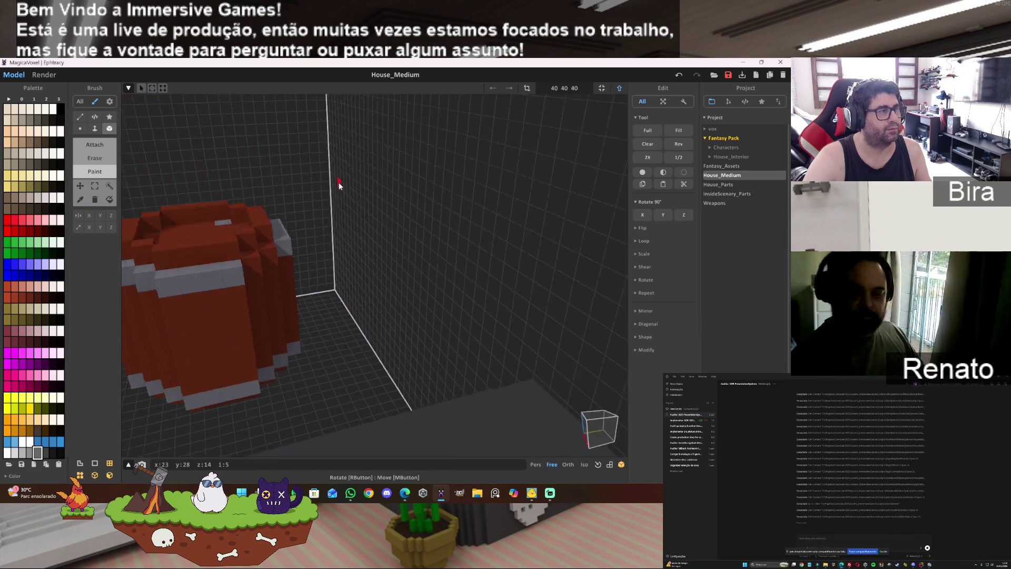
{"action": "mouse_move", "coordinate": [335, 192]}
{"action": "right_mouse_down"}
{"action": "mouse_move", "coordinate": [263, 232]}
{"action": "mouse_move", "coordinate": [432, 271]}
{"action": "right_mouse_up"}
{"action": "scroll", "coordinate": [263, 218], "scroll_direction": "down", "scroll_amount": 2}
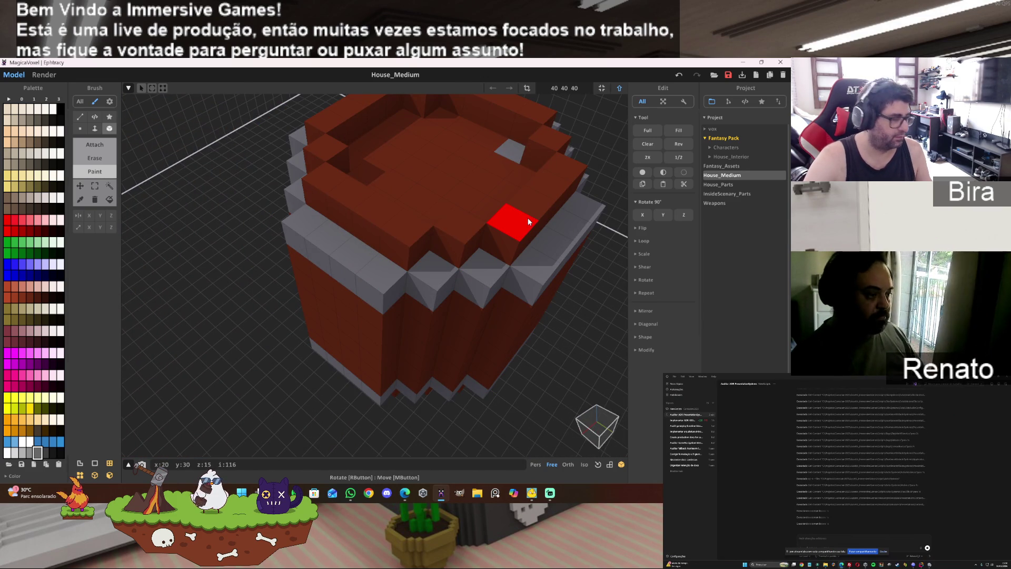
{"action": "scroll", "coordinate": [453, 195], "scroll_direction": "up", "scroll_amount": 2}
{"action": "mouse_move", "coordinate": [510, 194]}
{"action": "right_mouse_down"}
{"action": "mouse_move", "coordinate": [361, 203]}
{"action": "mouse_move", "coordinate": [374, 198]}
{"action": "mouse_move", "coordinate": [270, 181]}
{"action": "mouse_move", "coordinate": [260, 205]}
{"action": "right_mouse_up"}
{"action": "scroll", "coordinate": [453, 195], "scroll_direction": "down", "scroll_amount": 3}
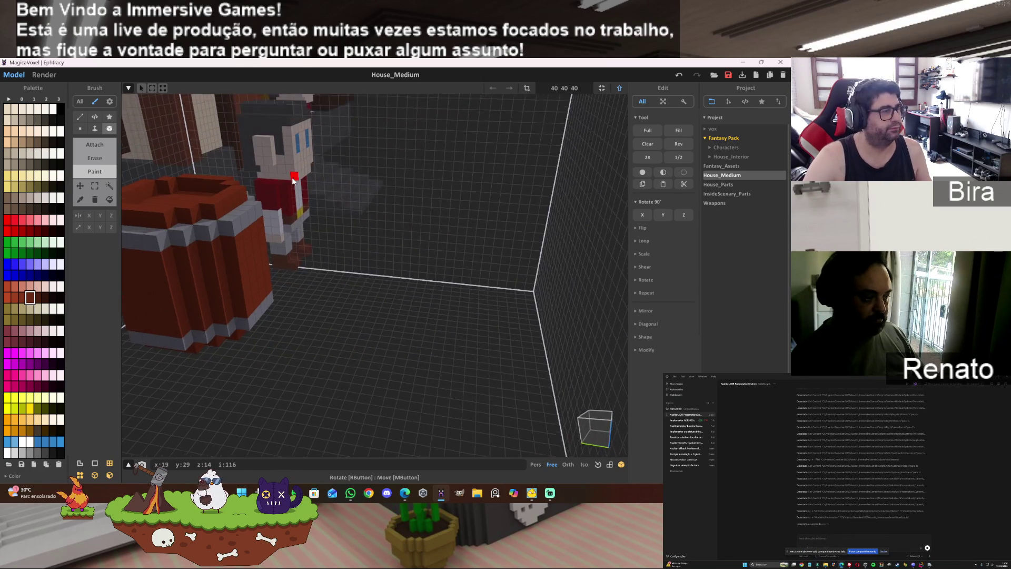
{"action": "scroll", "coordinate": [271, 182], "scroll_direction": "up", "scroll_amount": 2}
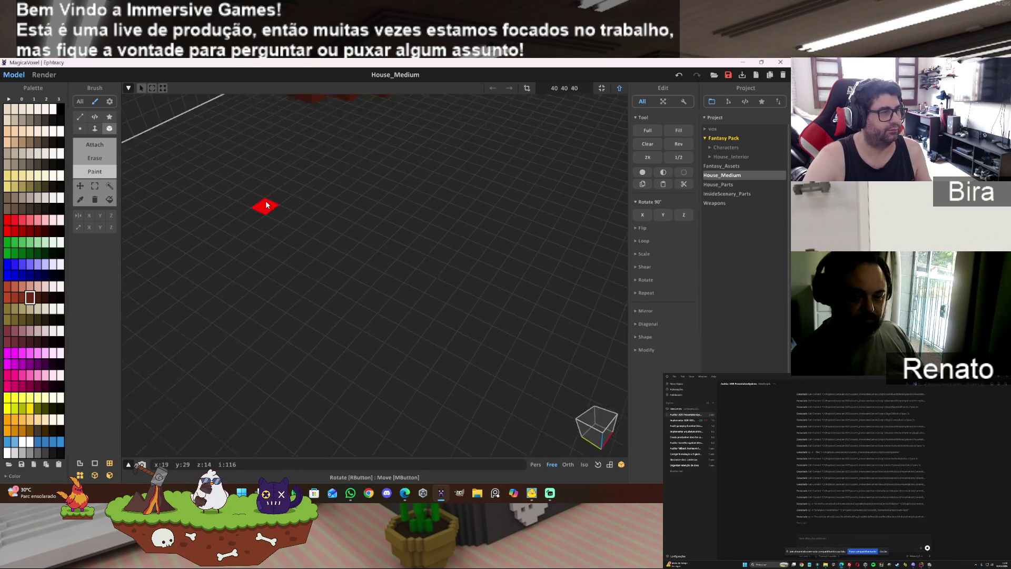
- Pick a darker brown swatch and paint a first patch on the barrel
{"action": "scroll", "coordinate": [259, 205], "scroll_direction": "up", "scroll_amount": 2}
{"action": "mouse_move", "coordinate": [294, 160]}
{"action": "right_mouse_down"}
{"action": "mouse_move", "coordinate": [296, 169]}
{"action": "mouse_move", "coordinate": [318, 117]}
{"action": "mouse_move", "coordinate": [264, 141]}
{"action": "mouse_move", "coordinate": [278, 181]}
{"action": "right_mouse_up"}
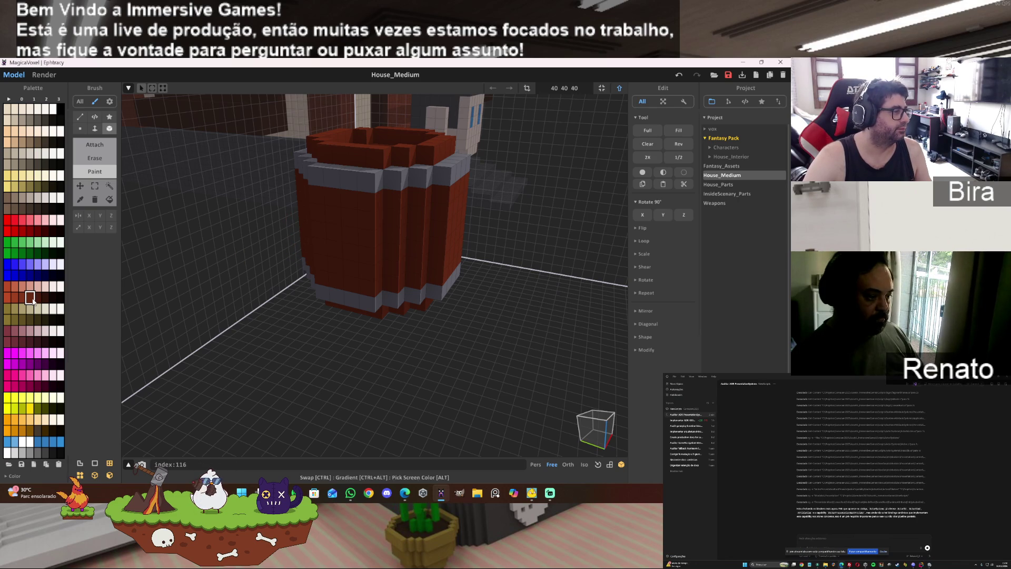
{"action": "left_click", "coordinate": [41, 298]}
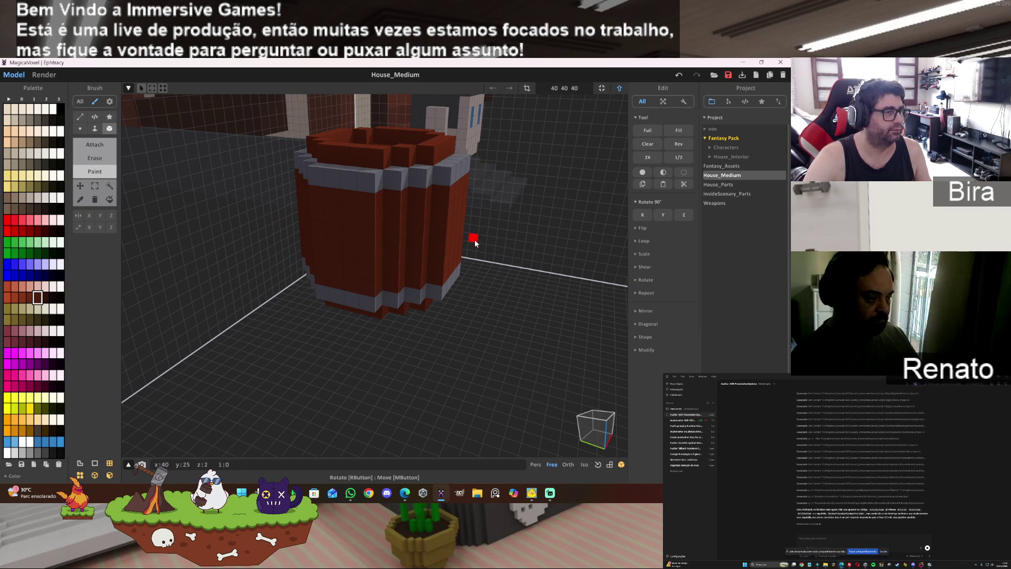
{"action": "scroll", "coordinate": [437, 243], "scroll_direction": "up", "scroll_amount": 5}
{"action": "right_click_drag", "start_coordinate": [437, 244], "coordinate": [417, 240]}
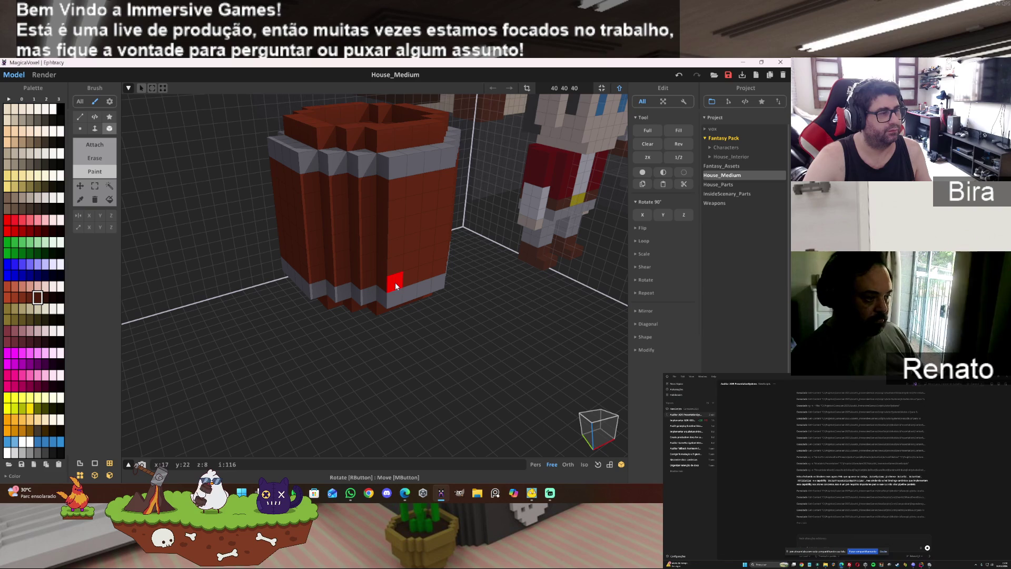
{"action": "mouse_move", "coordinate": [397, 245]}
{"action": "left_mouse_down"}
{"action": "mouse_move", "coordinate": [393, 228]}
{"action": "mouse_move", "coordinate": [319, 223]}
{"action": "left_mouse_up"}
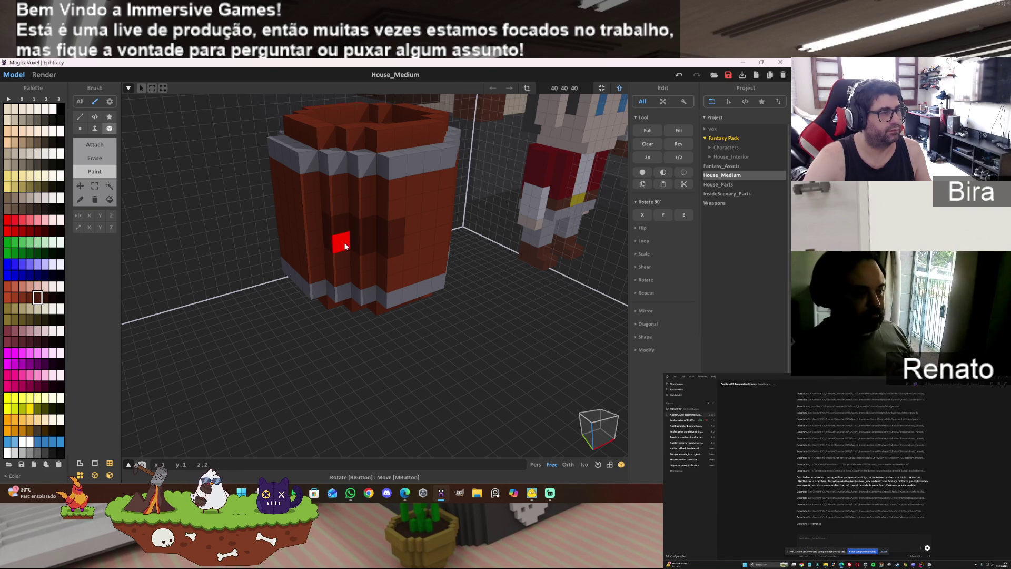
- Paint the dark brown band across the barrel's front and next side
{"action": "right_click_drag", "start_coordinate": [320, 238], "coordinate": [514, 249]}
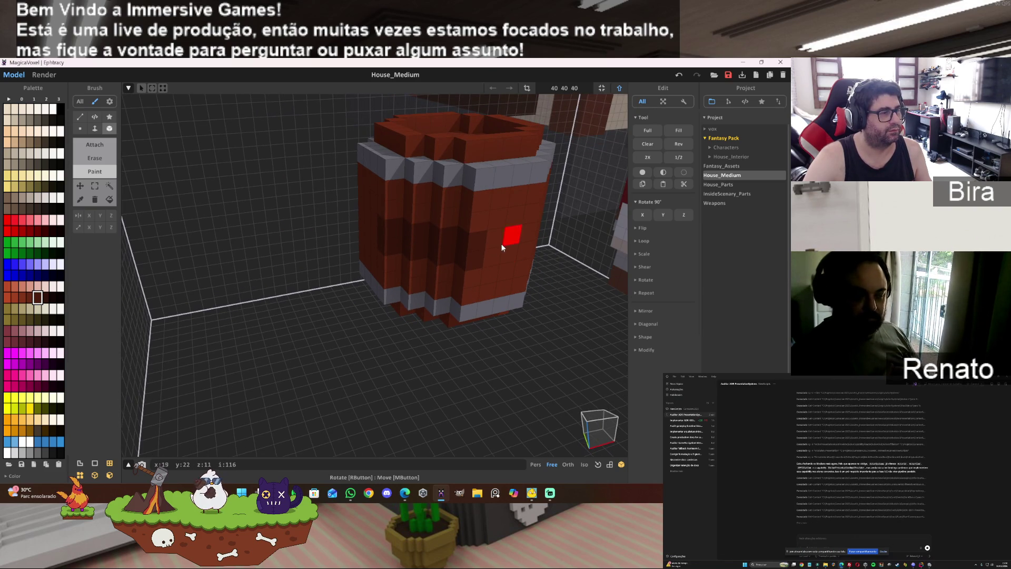
{"action": "right_click_drag", "start_coordinate": [413, 257], "coordinate": [478, 250]}
{"action": "scroll", "coordinate": [472, 283], "scroll_direction": "up", "scroll_amount": 3}
{"action": "left_click_drag", "start_coordinate": [459, 306], "coordinate": [403, 324]}
{"action": "right_click_drag", "start_coordinate": [390, 319], "coordinate": [553, 308]}
{"action": "left_click_drag", "start_coordinate": [560, 300], "coordinate": [442, 269]}
- Finish the dark band on the remaining sides and return to the full scene view
{"action": "mouse_move", "coordinate": [443, 269]}
{"action": "right_mouse_down"}
{"action": "mouse_move", "coordinate": [566, 278]}
{"action": "mouse_move", "coordinate": [557, 233]}
{"action": "right_mouse_up"}
{"action": "left_click_drag", "start_coordinate": [545, 240], "coordinate": [437, 210]}
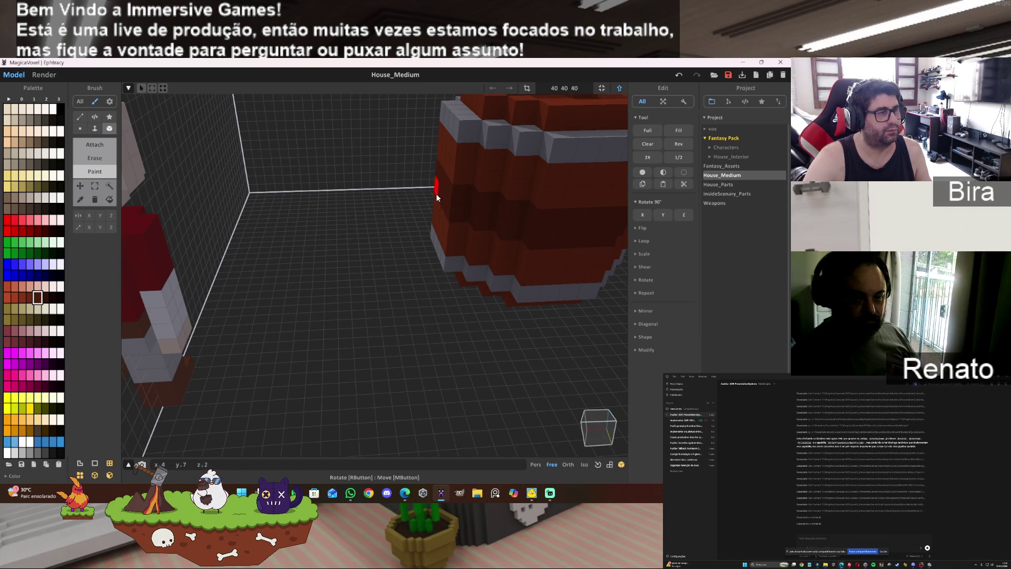
{"action": "mouse_move", "coordinate": [442, 198]}
{"action": "right_mouse_down"}
{"action": "mouse_move", "coordinate": [518, 217]}
{"action": "mouse_move", "coordinate": [486, 223]}
{"action": "mouse_move", "coordinate": [549, 215]}
{"action": "mouse_move", "coordinate": [510, 215]}
{"action": "right_mouse_up"}
{"action": "left_click_drag", "start_coordinate": [496, 216], "coordinate": [418, 220]}
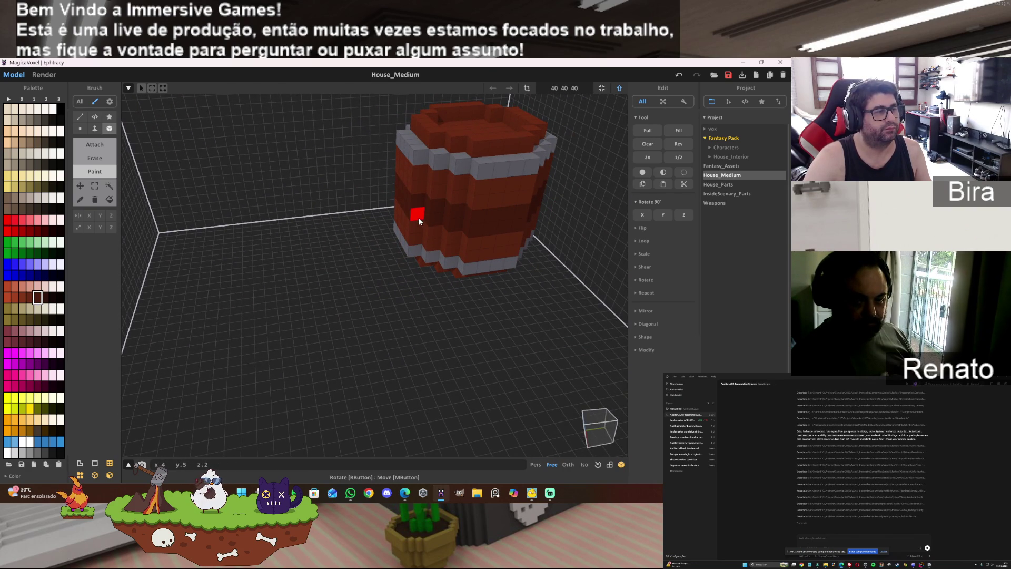
{"action": "mouse_move", "coordinate": [562, 228]}
{"action": "right_mouse_down"}
{"action": "mouse_move", "coordinate": [514, 214]}
{"action": "mouse_move", "coordinate": [510, 225]}
{"action": "mouse_move", "coordinate": [560, 213]}
{"action": "mouse_move", "coordinate": [652, 220]}
{"action": "mouse_move", "coordinate": [632, 208]}
{"action": "mouse_move", "coordinate": [533, 223]}
{"action": "right_mouse_up"}
{"action": "scroll", "coordinate": [646, 210], "scroll_direction": "up", "scroll_amount": 3}
{"action": "key", "text": "Tab"}
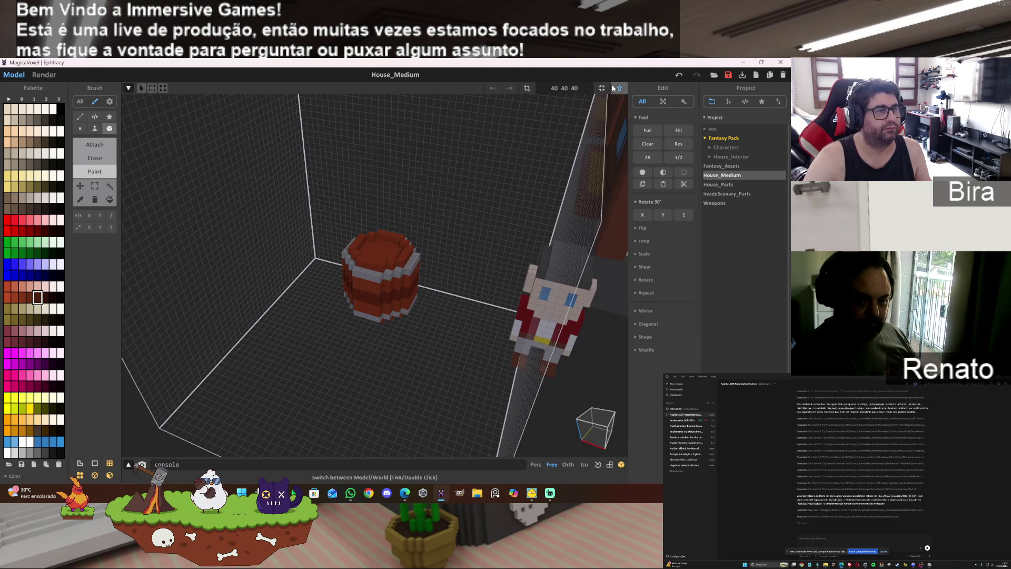
- In World mode, drag the barrel down and over until it sits beside the front character
{"action": "left_click", "coordinate": [618, 87]}
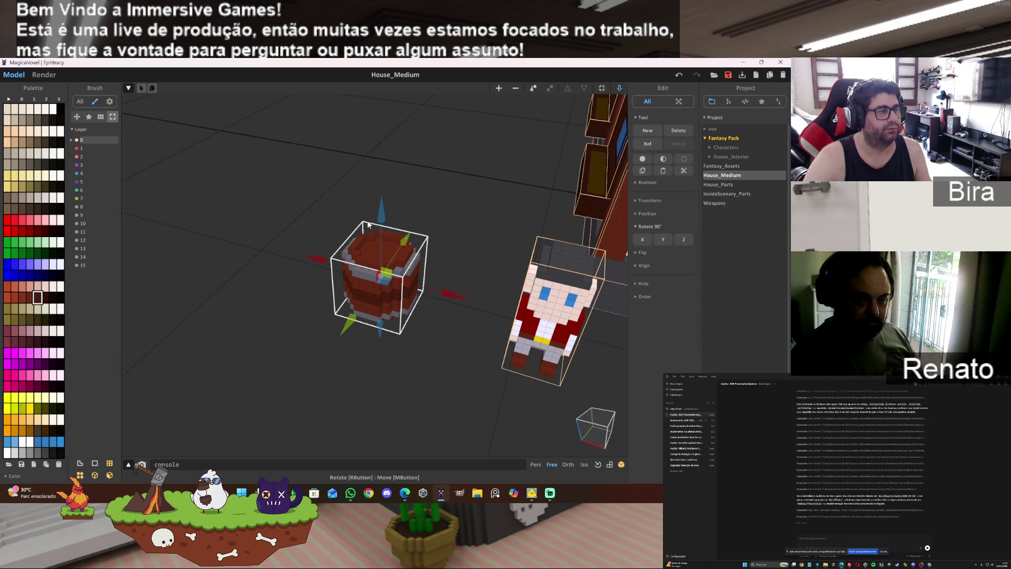
{"action": "left_click_drag", "start_coordinate": [379, 230], "coordinate": [378, 265]}
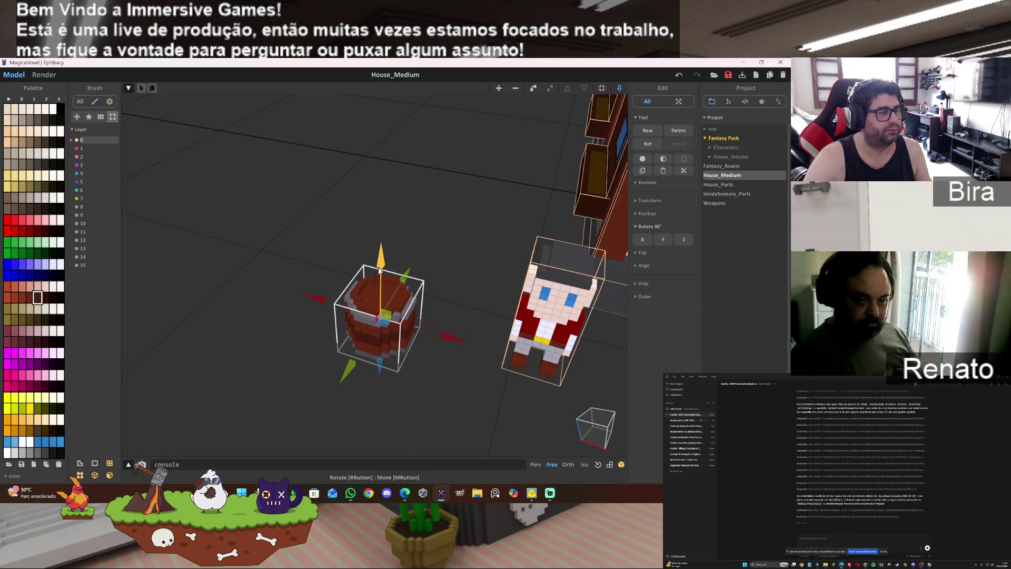
{"action": "mouse_move", "coordinate": [378, 265]}
{"action": "left_mouse_down"}
{"action": "mouse_move", "coordinate": [588, 346]}
{"action": "mouse_move", "coordinate": [543, 316]}
{"action": "left_mouse_up"}
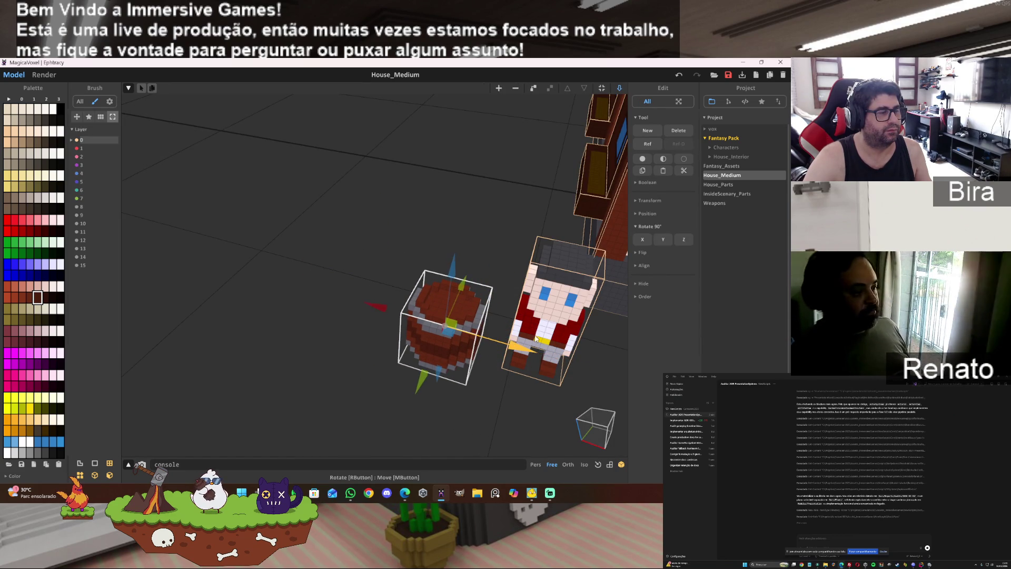
{"action": "mouse_move", "coordinate": [542, 316]}
{"action": "right_mouse_down"}
{"action": "mouse_move", "coordinate": [324, 371]}
{"action": "mouse_move", "coordinate": [448, 332]}
{"action": "right_mouse_up"}
{"action": "scroll", "coordinate": [445, 333], "scroll_direction": "up", "scroll_amount": 3}
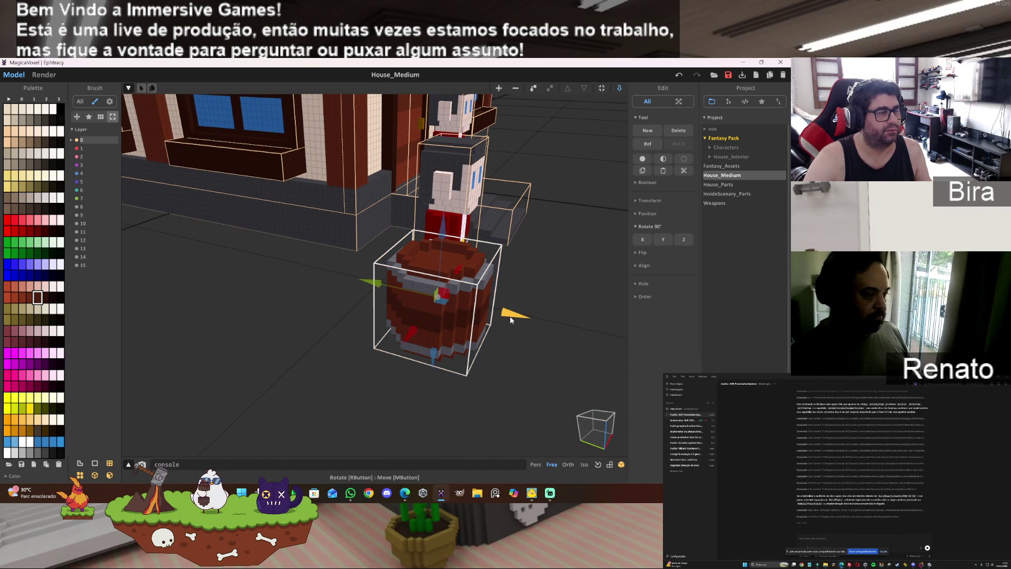
{"action": "left_click_drag", "start_coordinate": [513, 317], "coordinate": [477, 315]}
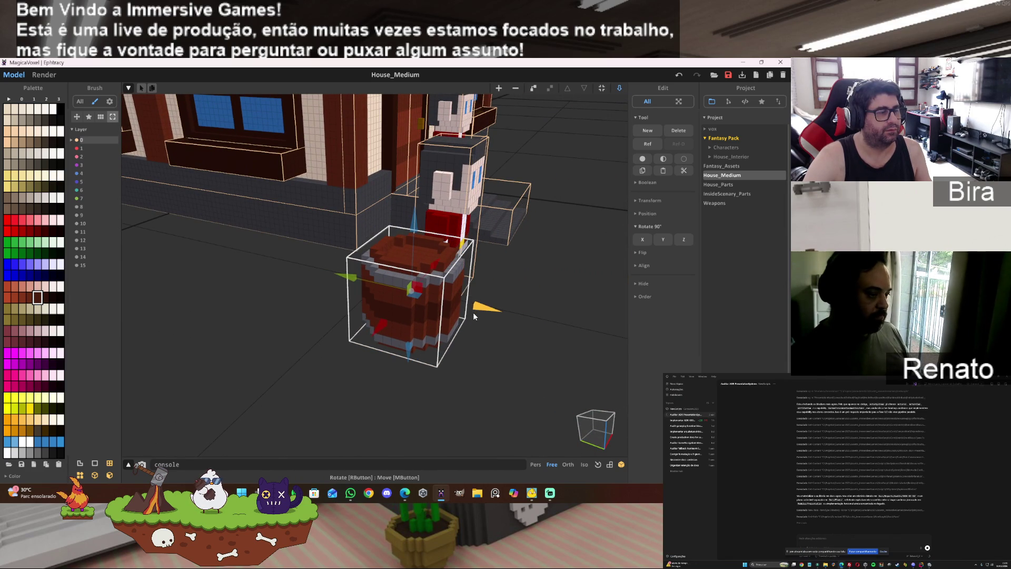
- Orbit, pan and zoom to check the barrel's placement, then switch to the web browser
{"action": "scroll", "coordinate": [586, 339], "scroll_direction": "up", "scroll_amount": 2}
{"action": "right_click_drag", "start_coordinate": [588, 339], "coordinate": [471, 338]}
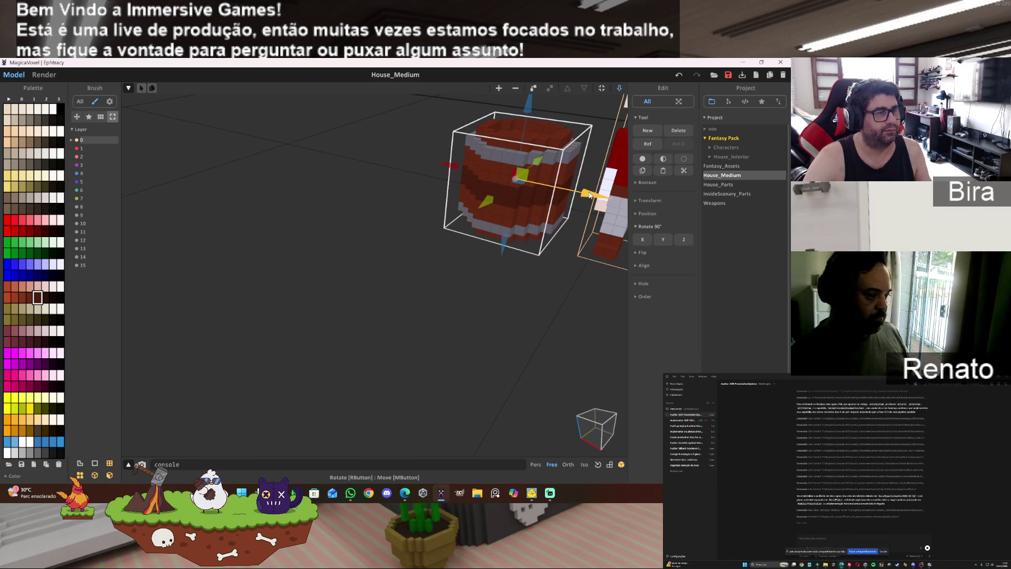
{"action": "middle_click_drag", "start_coordinate": [589, 194], "coordinate": [607, 204]}
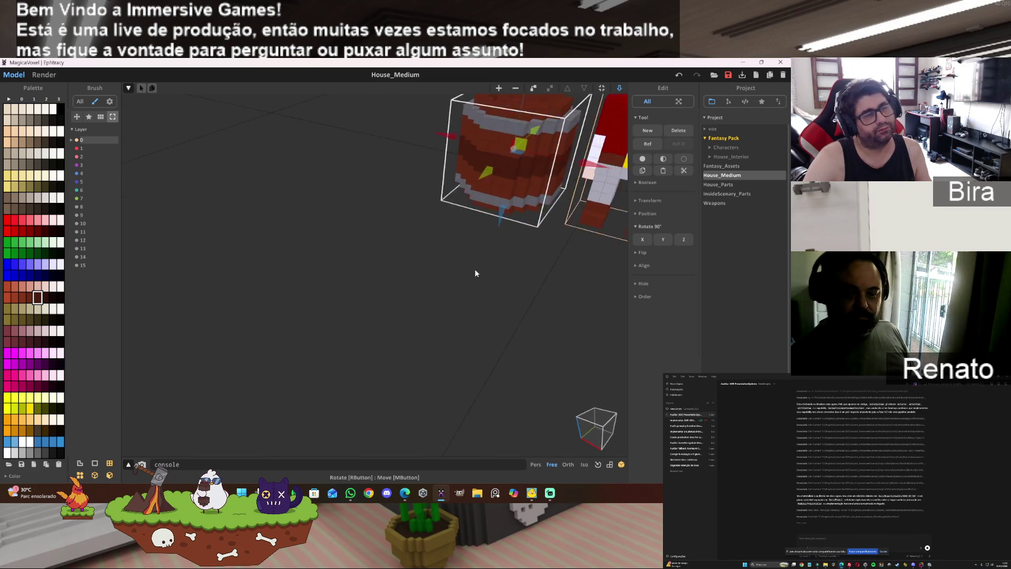
{"action": "scroll", "coordinate": [476, 272], "scroll_direction": "up", "scroll_amount": 5}
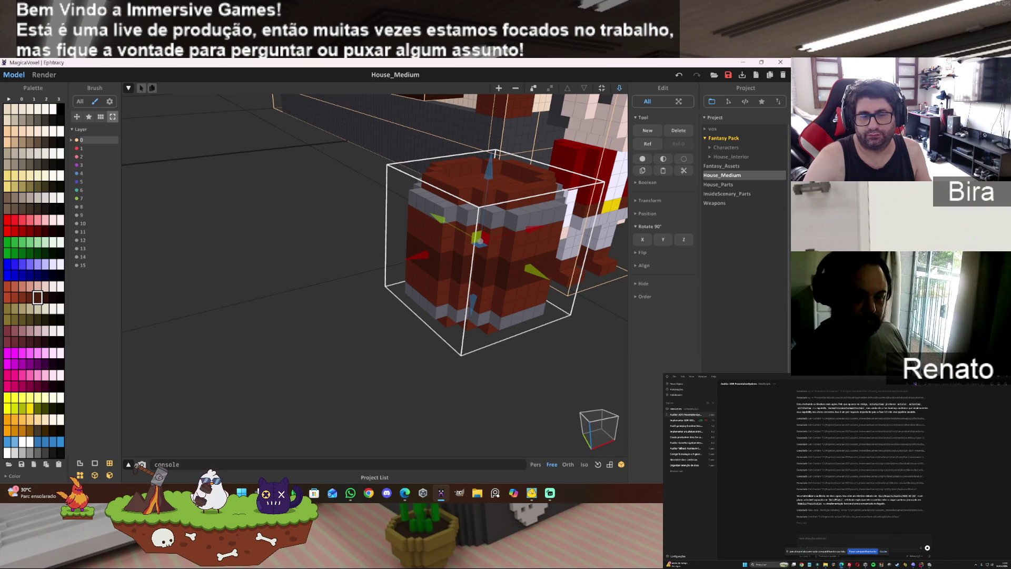
{"action": "key", "text": "alt+Tab"}
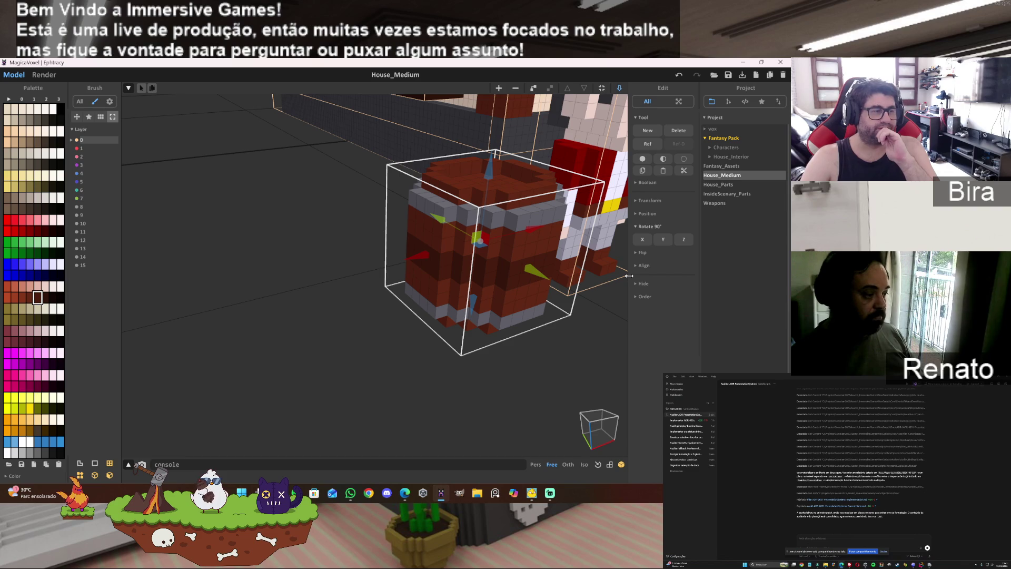
{"action": "scroll", "coordinate": [538, 302], "scroll_direction": "down", "scroll_amount": 3}
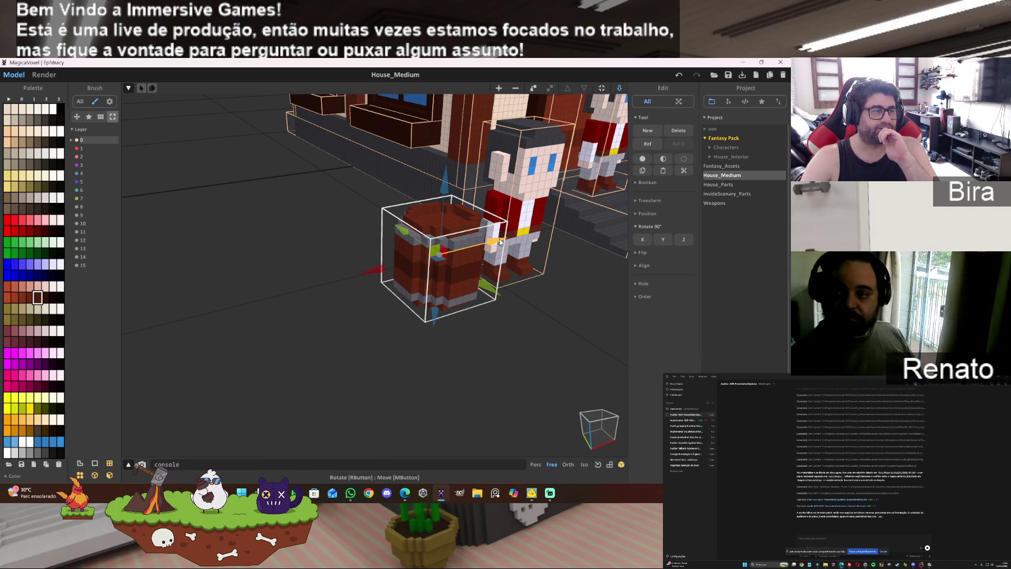
- Slide the barrel left, leaving a small gap from the front character
{"action": "left_click_drag", "start_coordinate": [500, 242], "coordinate": [415, 263]}
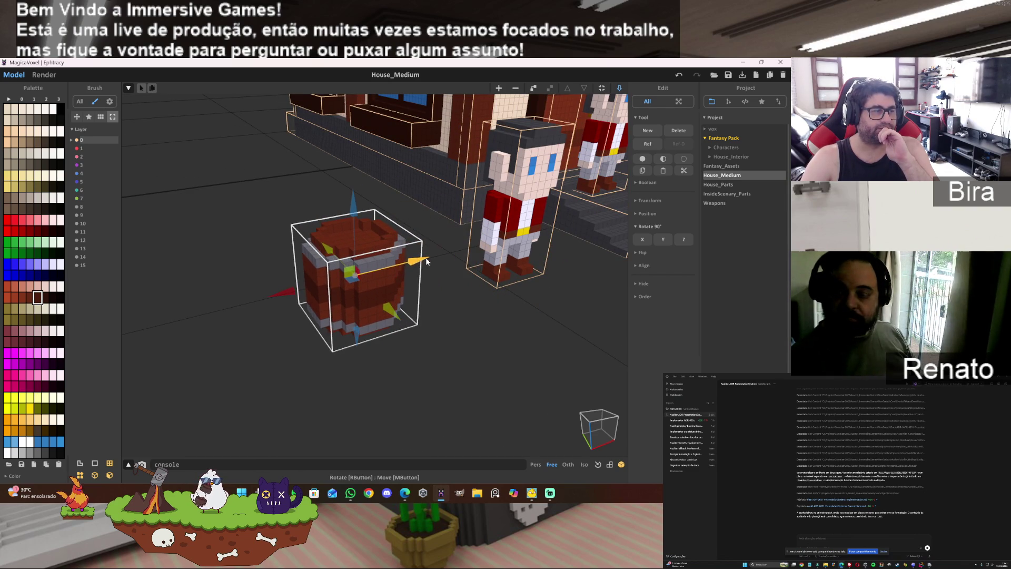
{"action": "left_click", "coordinate": [634, 184]}
{"action": "left_click", "coordinate": [634, 183]}
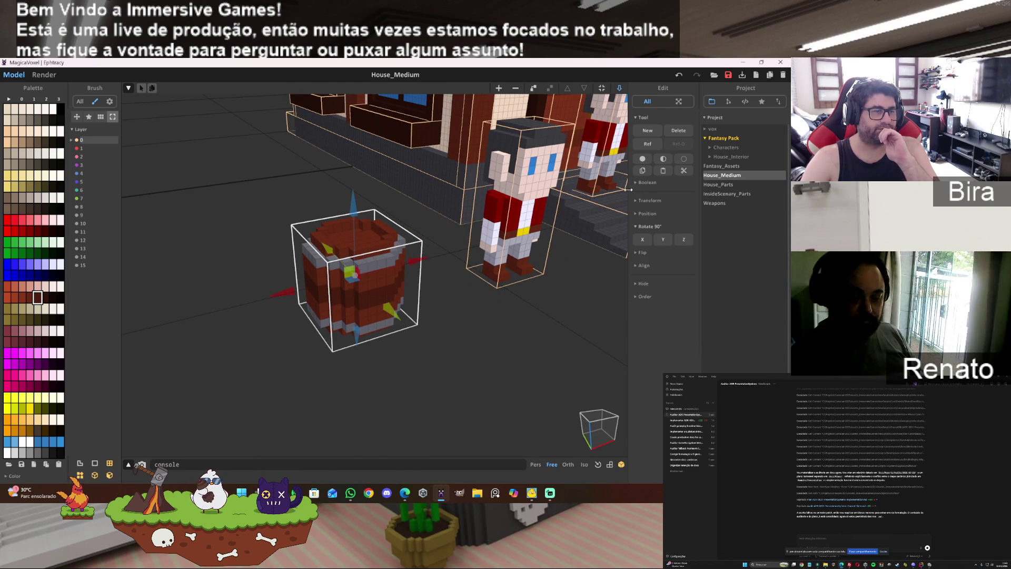
- Open the barrel for editing, double its size to 20, then undo back to 10×10×10
{"action": "double_click", "coordinate": [390, 244]}
{"action": "left_click", "coordinate": [644, 158]}
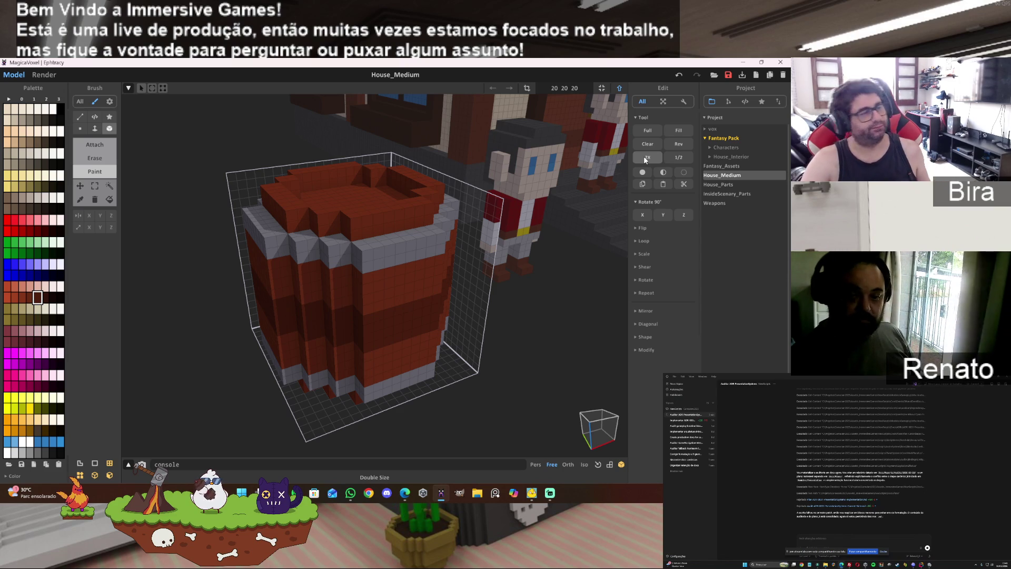
{"action": "key", "text": "ctrl+z"}
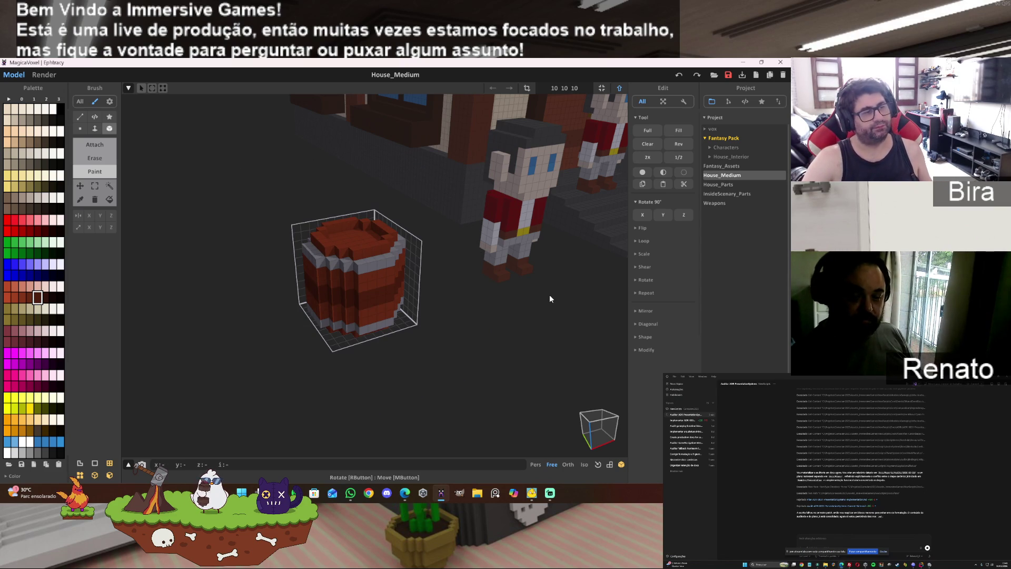
- Return to World mode, reframe the camera on the barrel and house, then deselect the barrel
{"action": "left_click", "coordinate": [619, 88]}
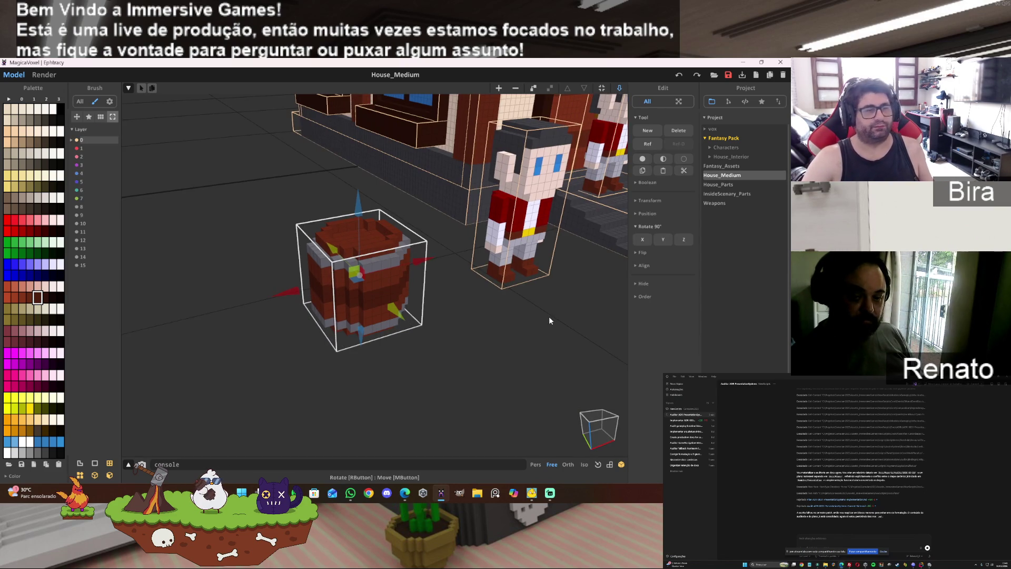
{"action": "right_click_drag", "start_coordinate": [553, 317], "coordinate": [553, 313]}
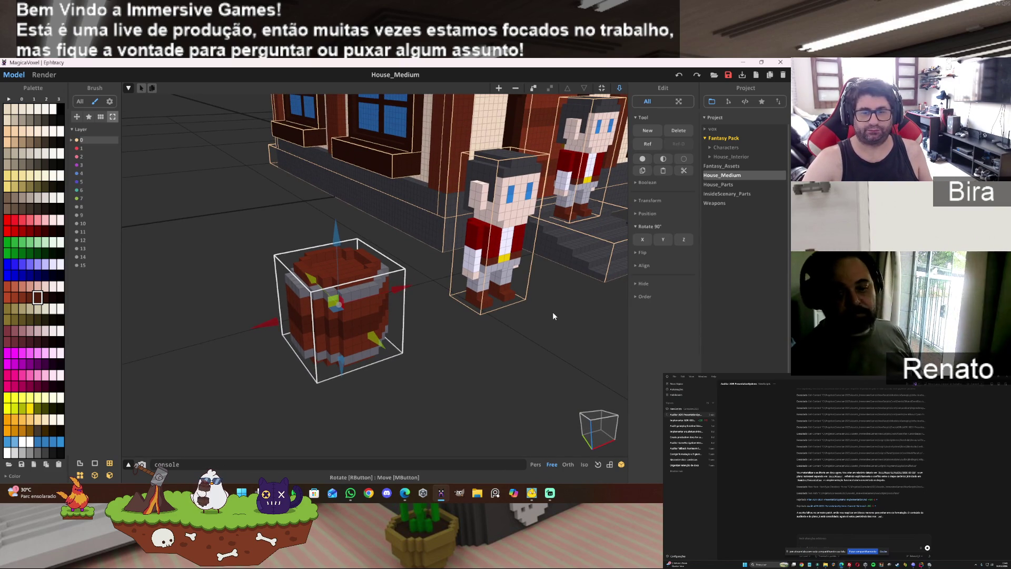
{"action": "right_click_drag", "start_coordinate": [553, 316], "coordinate": [553, 315]}
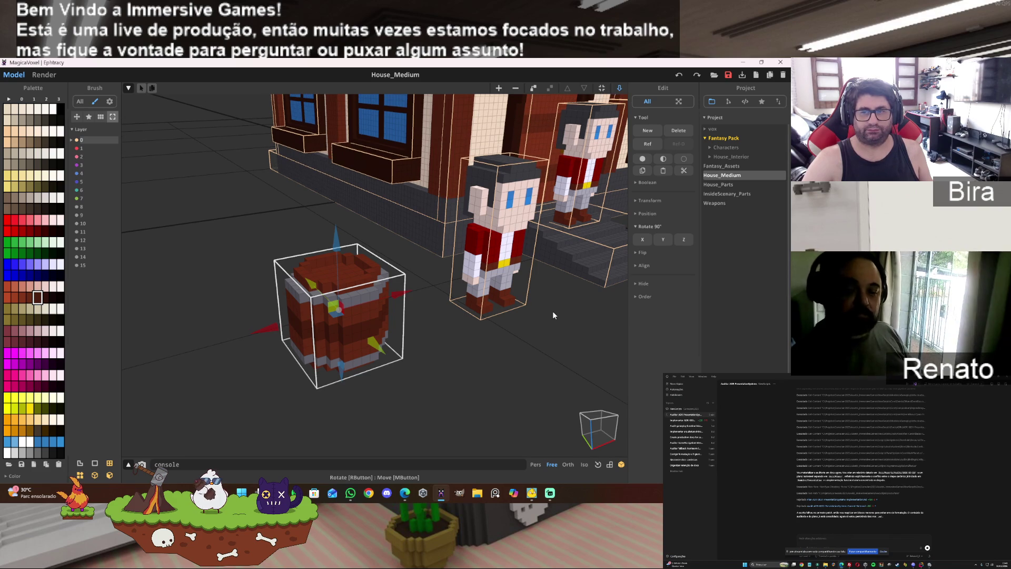
{"action": "scroll", "coordinate": [552, 311], "scroll_direction": "up", "scroll_amount": 3}
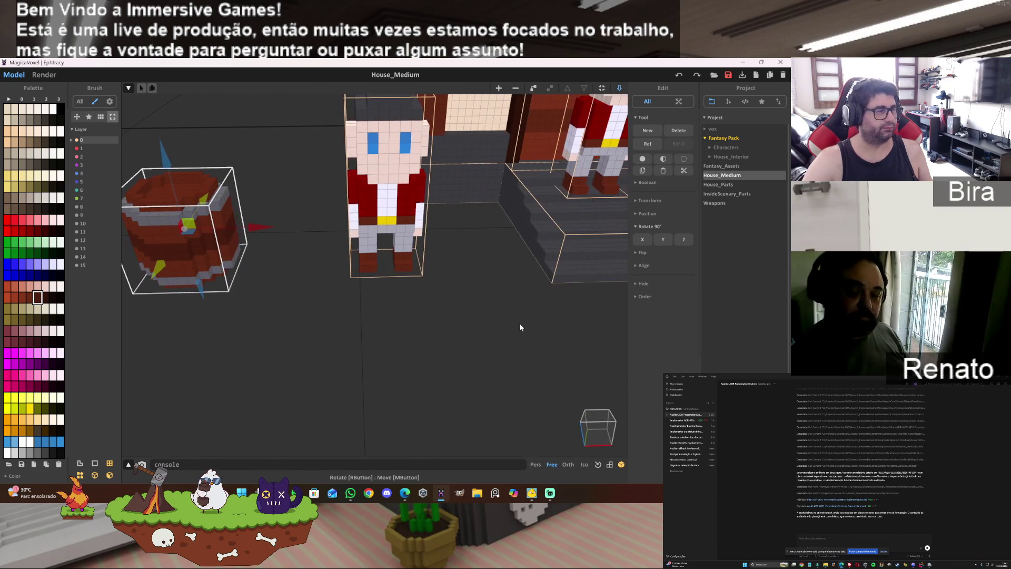
{"action": "right_click_drag", "start_coordinate": [519, 324], "coordinate": [477, 311]}
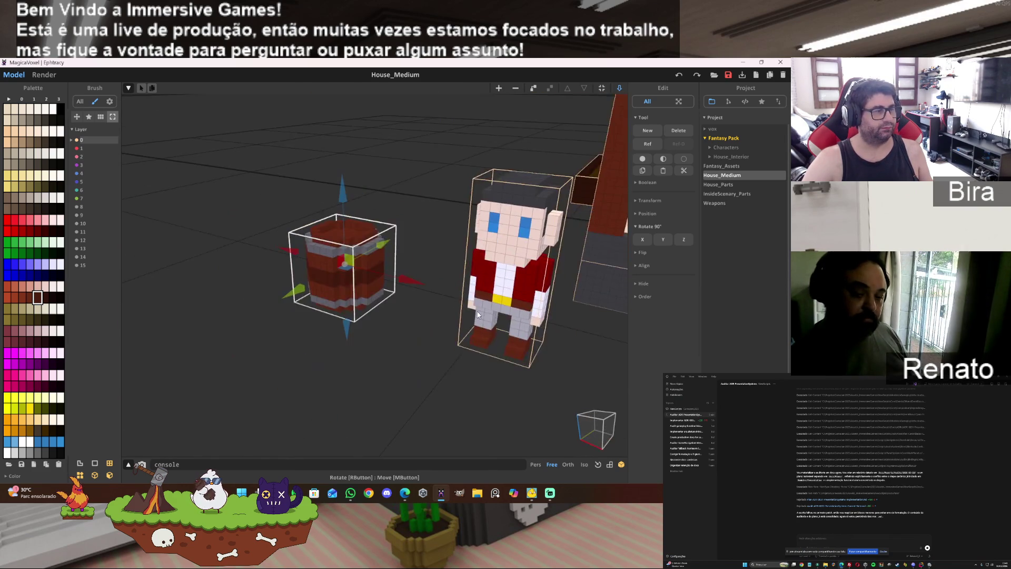
{"action": "scroll", "coordinate": [476, 310], "scroll_direction": "down", "scroll_amount": 5}
{"action": "right_click_drag", "start_coordinate": [477, 310], "coordinate": [540, 307]}
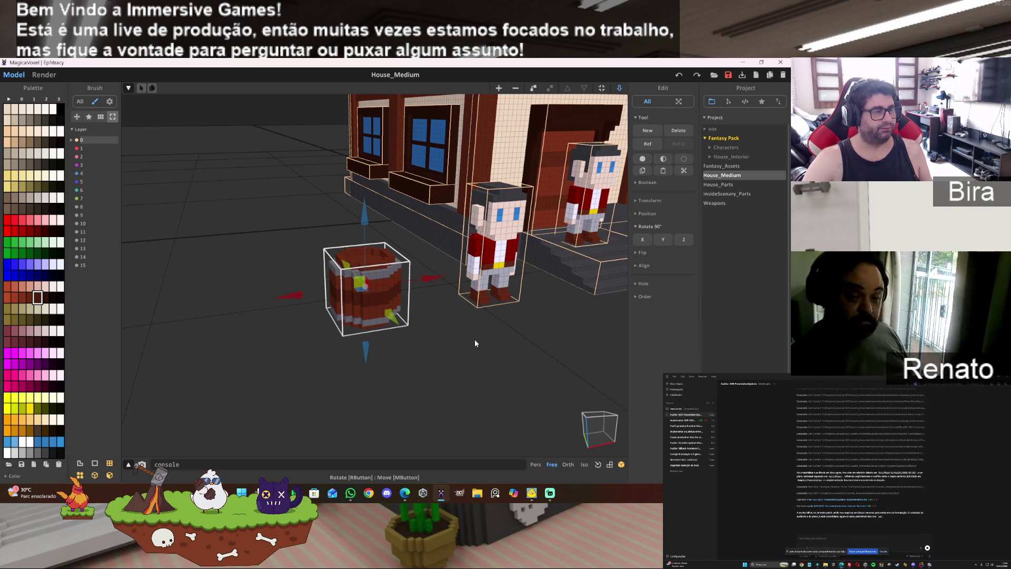
{"action": "left_click", "coordinate": [460, 354]}
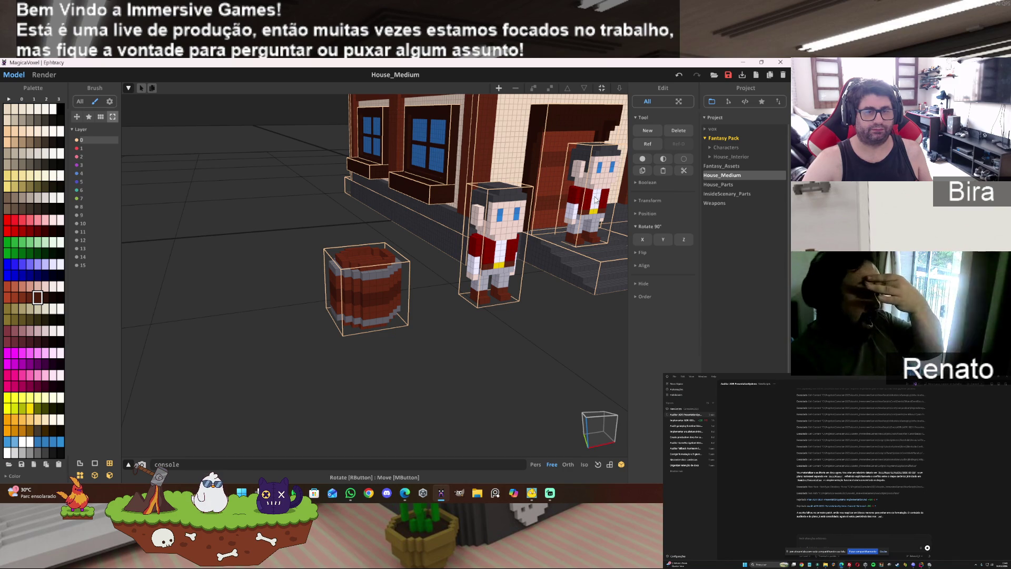
{"action": "left_click", "coordinate": [620, 88]}
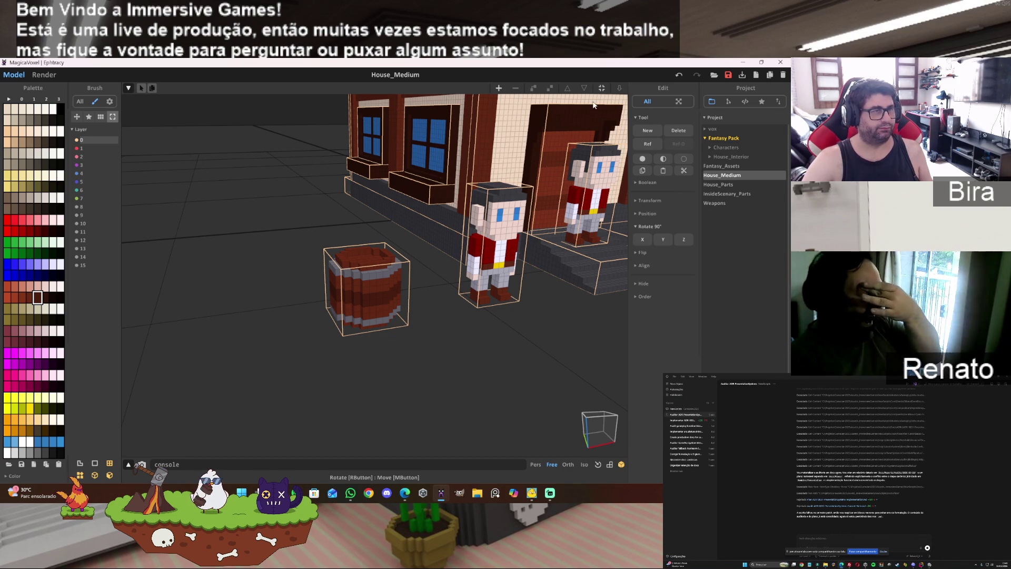
- Move the empty 40×40×40 model out of the doorway to sit beside the barrel
{"action": "right_click_drag", "start_coordinate": [501, 199], "coordinate": [546, 208]}
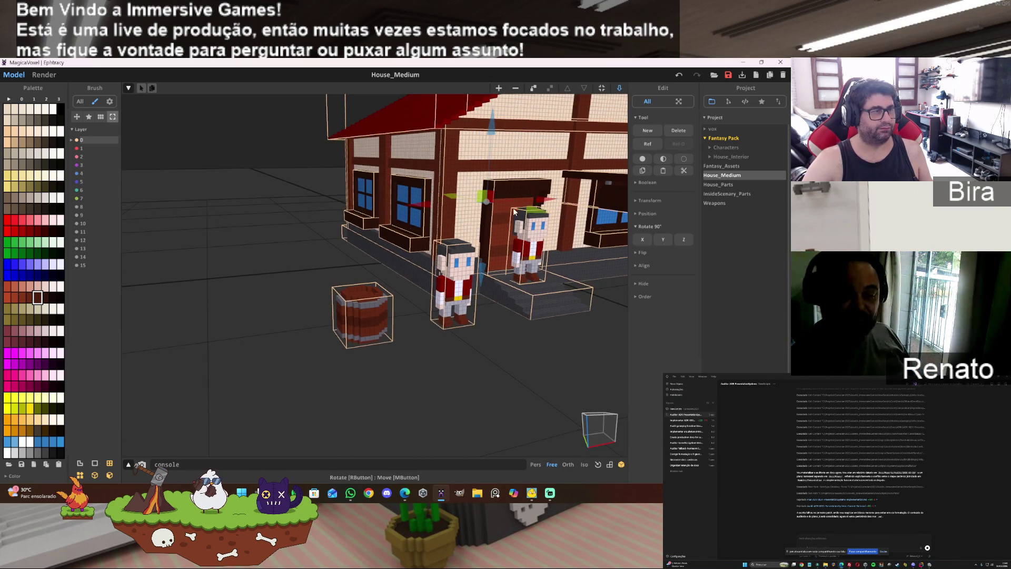
{"action": "left_click_drag", "start_coordinate": [546, 209], "coordinate": [296, 274]}
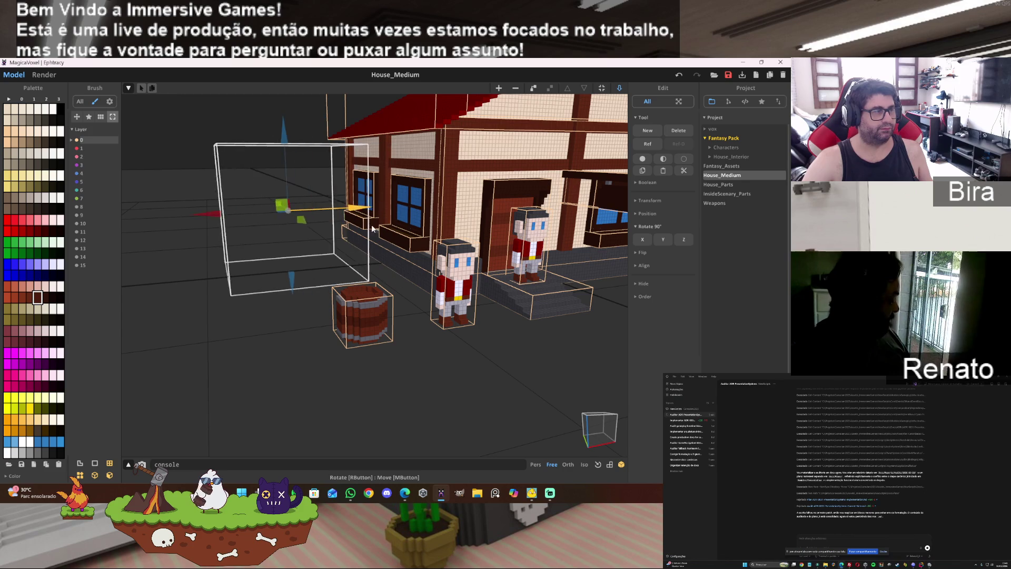
{"action": "left_click_drag", "start_coordinate": [295, 216], "coordinate": [420, 441]}
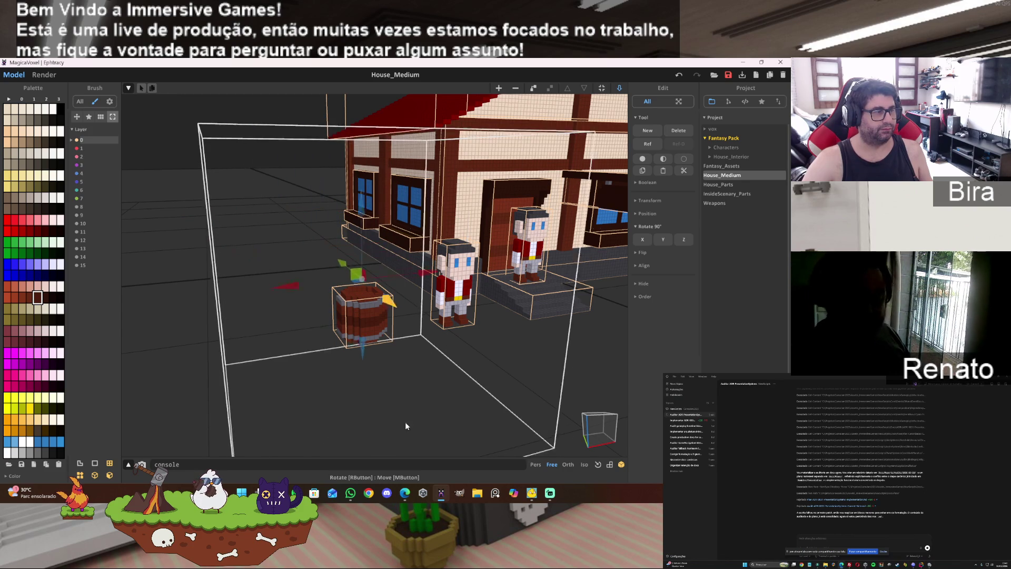
{"action": "left_click", "coordinate": [452, 372]}
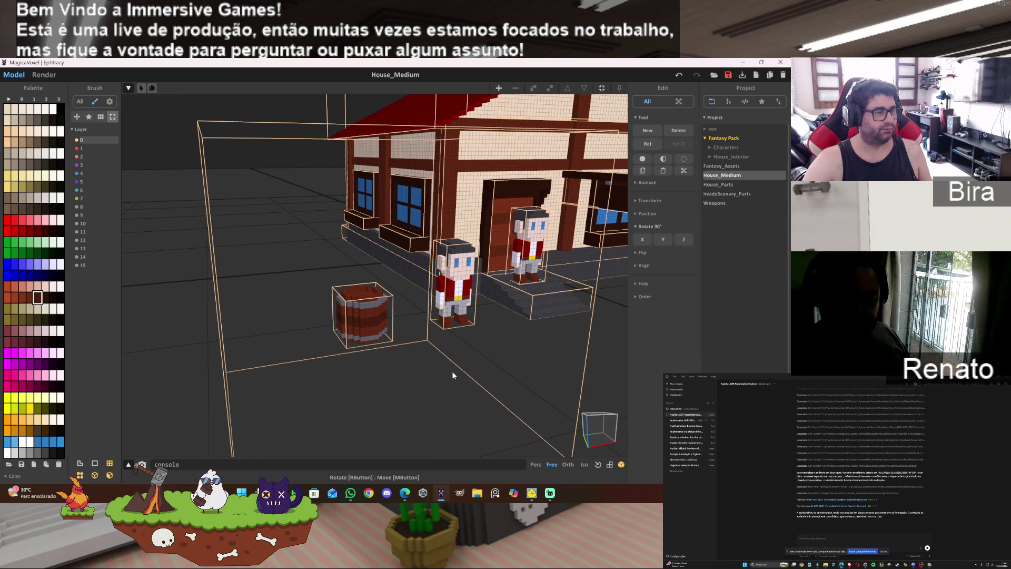
- Open the empty model for voxel editing, pick light tan, and zoom in on its floor
{"action": "double_click", "coordinate": [462, 369]}
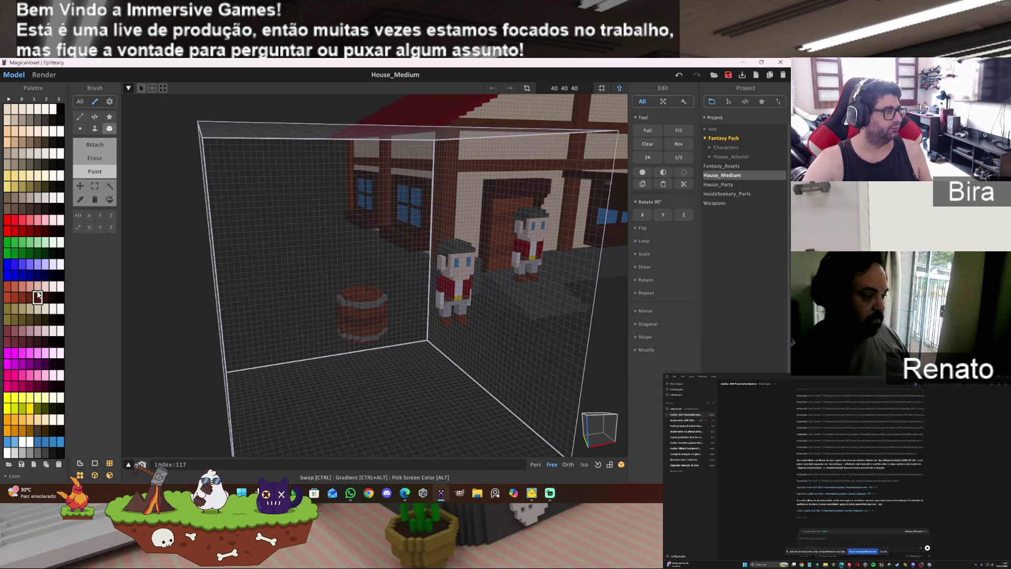
{"action": "left_click", "coordinate": [17, 143]}
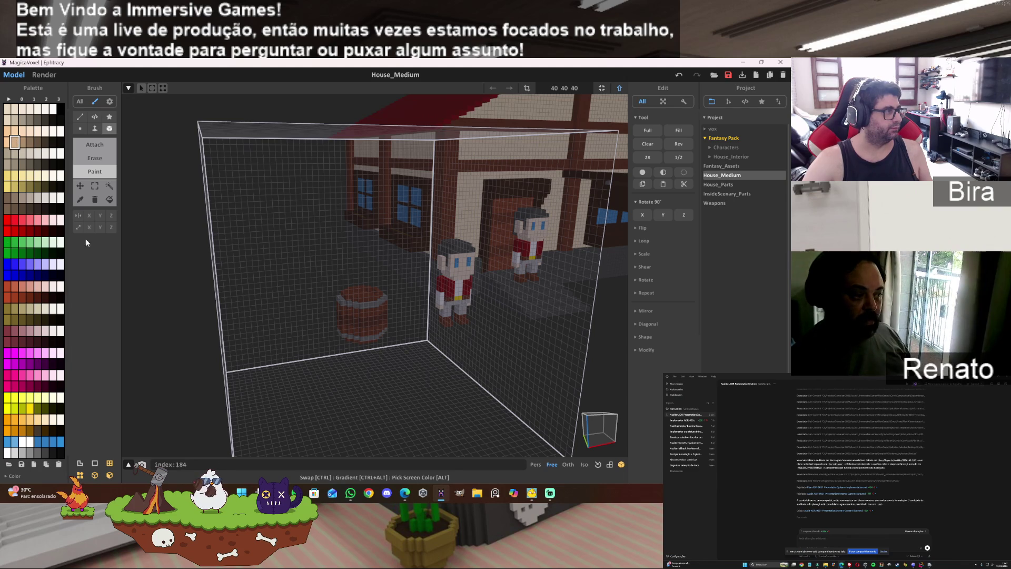
{"action": "right_click_drag", "start_coordinate": [474, 322], "coordinate": [458, 361]}
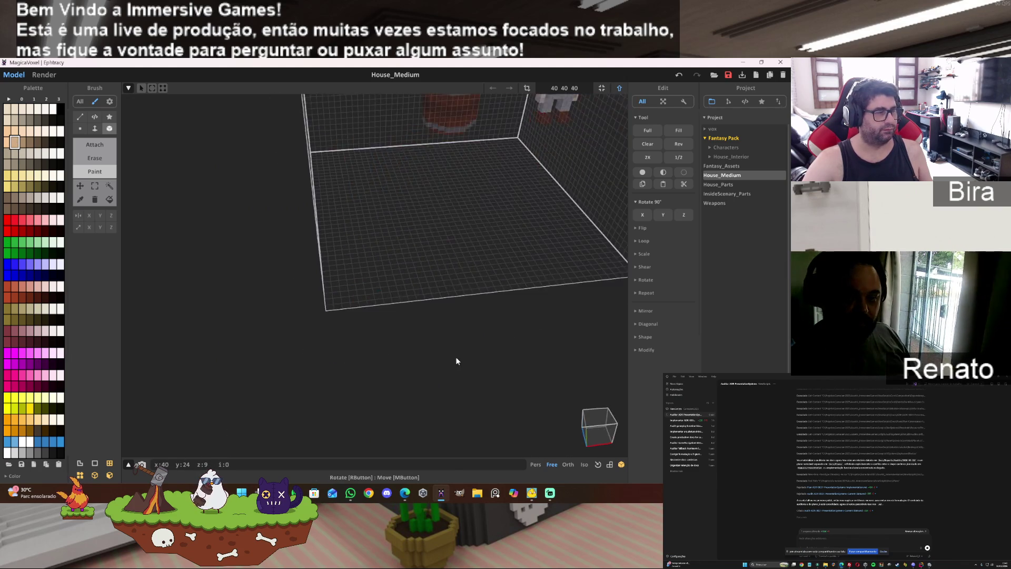
{"action": "scroll", "coordinate": [472, 321], "scroll_direction": "up", "scroll_amount": 3}
{"action": "scroll", "coordinate": [446, 371], "scroll_direction": "up", "scroll_amount": 5}
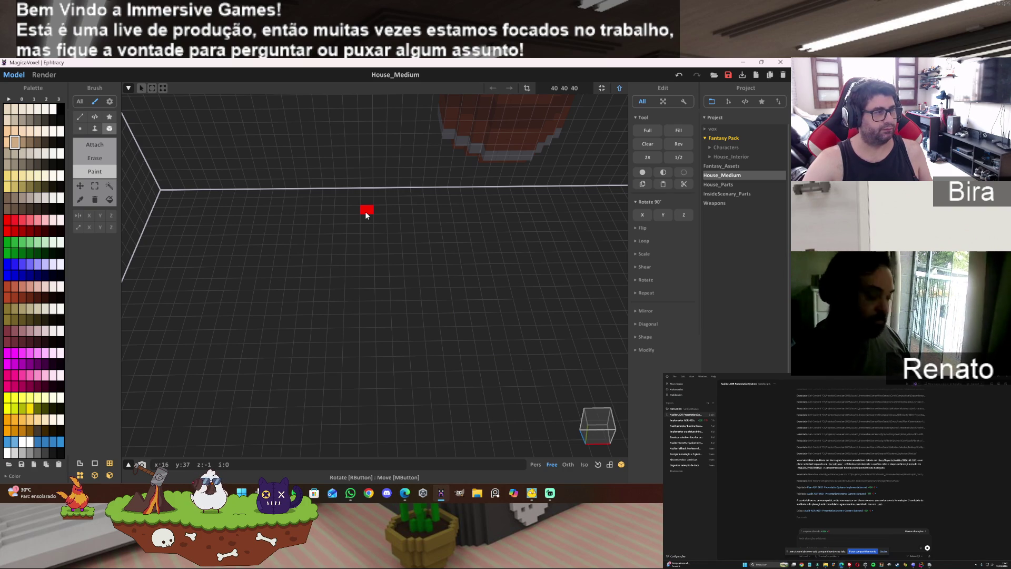
{"action": "right_click_drag", "start_coordinate": [366, 212], "coordinate": [299, 235]}
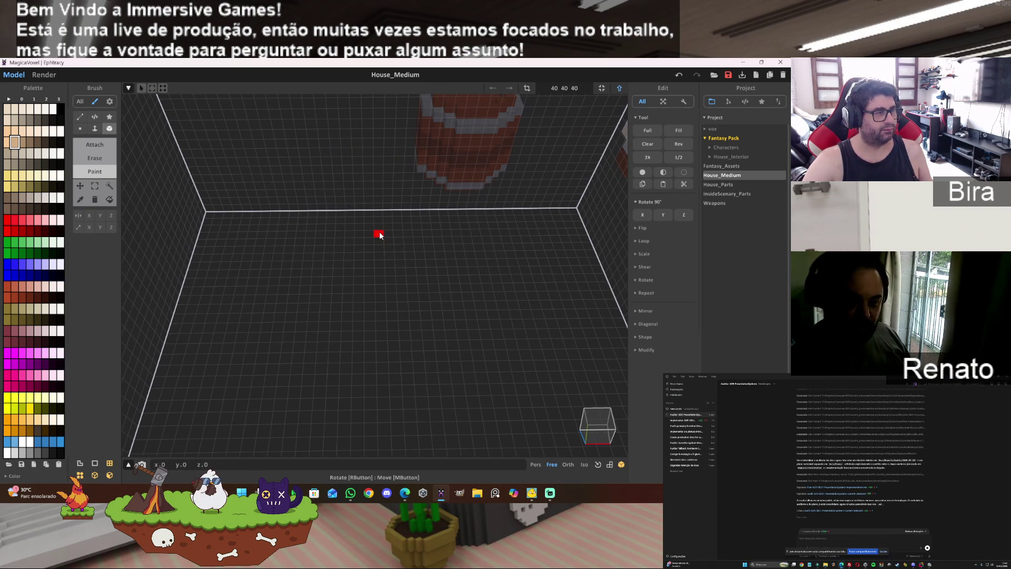
- Draw a 10×10 one-voxel-thick tan slab with ridges along its left and right edges
{"action": "key", "text": "1"}
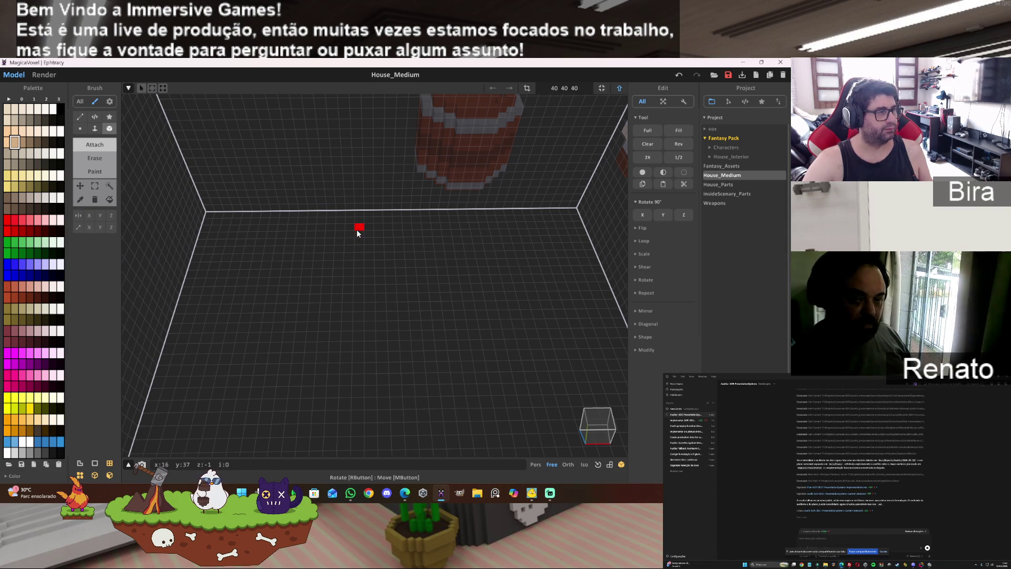
{"action": "left_click_drag", "start_coordinate": [358, 231], "coordinate": [489, 298]}
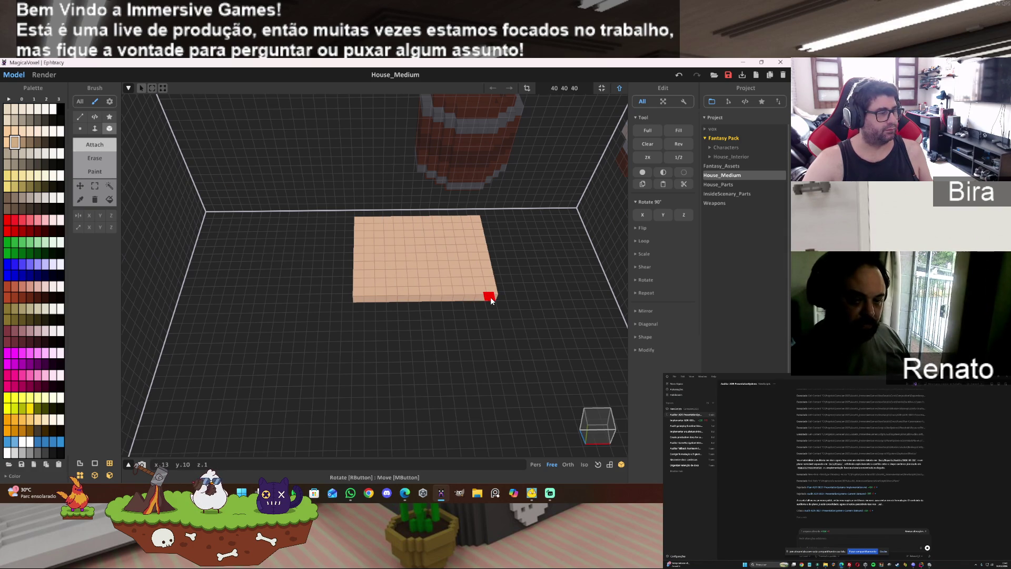
{"action": "left_click_drag", "start_coordinate": [491, 299], "coordinate": [459, 301]}
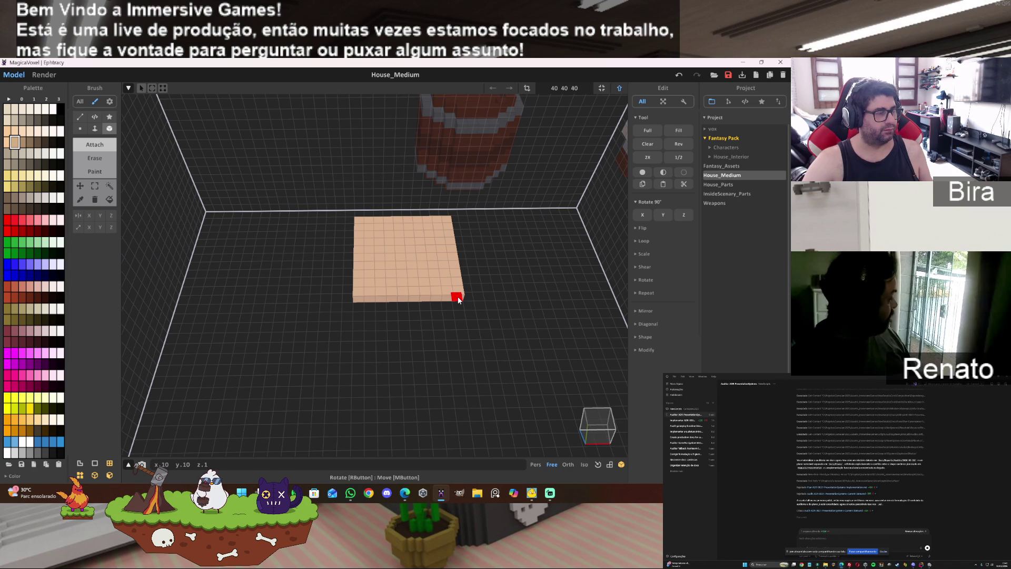
{"action": "left_click_drag", "start_coordinate": [458, 300], "coordinate": [457, 302]}
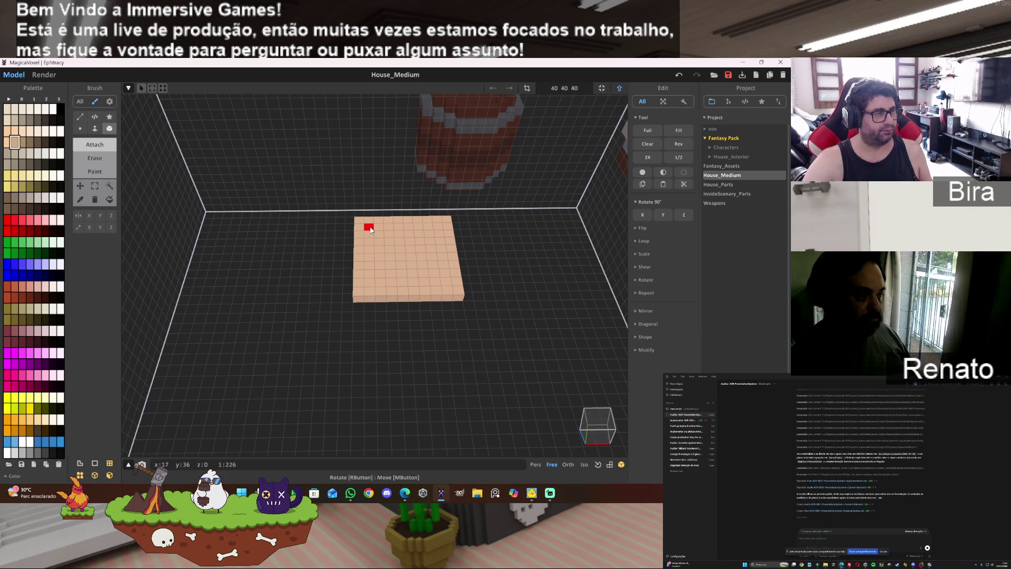
{"action": "left_click_drag", "start_coordinate": [371, 224], "coordinate": [384, 290]}
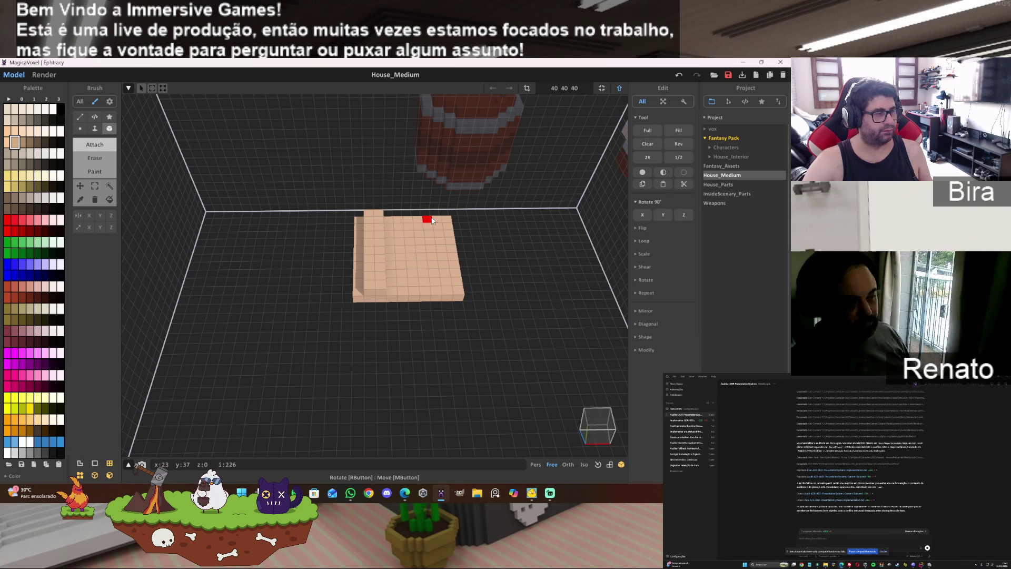
{"action": "left_click_drag", "start_coordinate": [431, 220], "coordinate": [446, 293]}
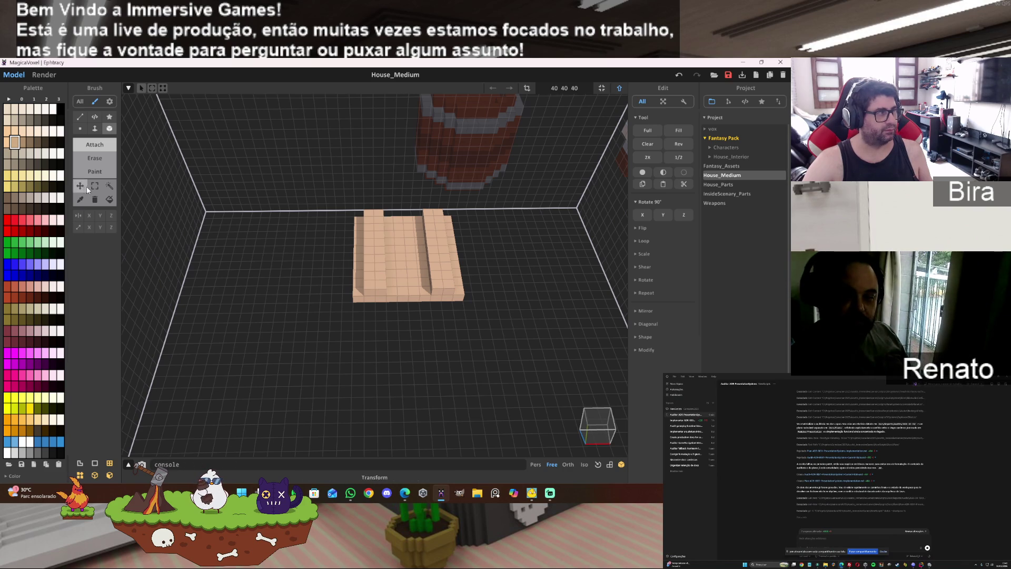
- Select the slab, rotate it two quarter turns around Y, and shift it slightly
{"action": "left_click", "coordinate": [108, 186]}
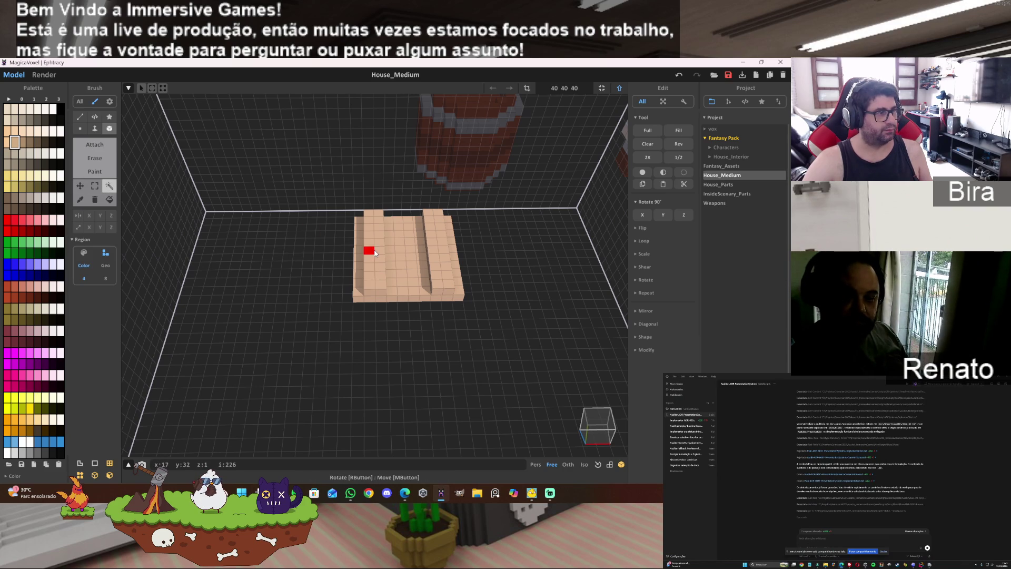
{"action": "left_click", "coordinate": [407, 279]}
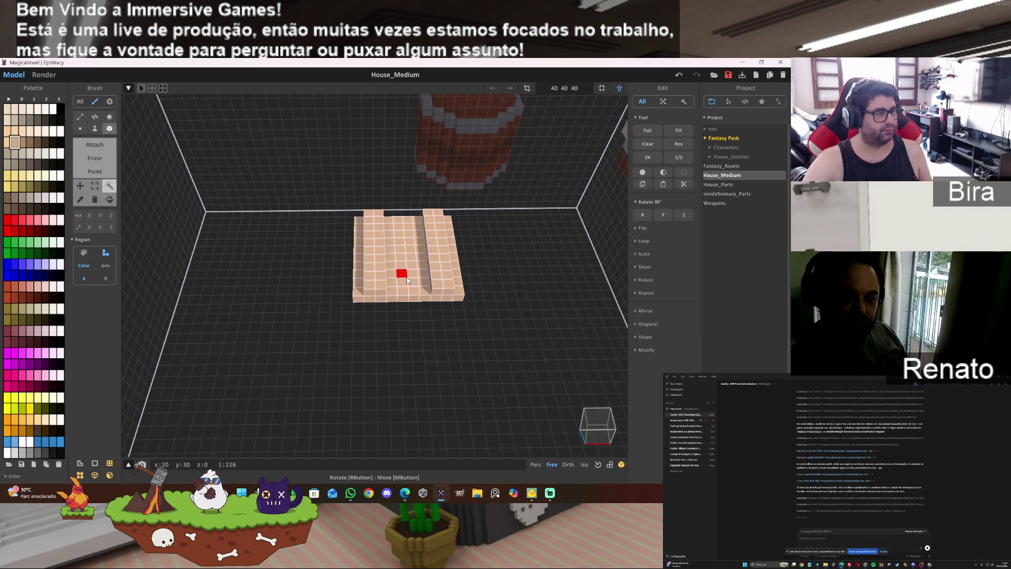
{"action": "left_click", "coordinate": [665, 216]}
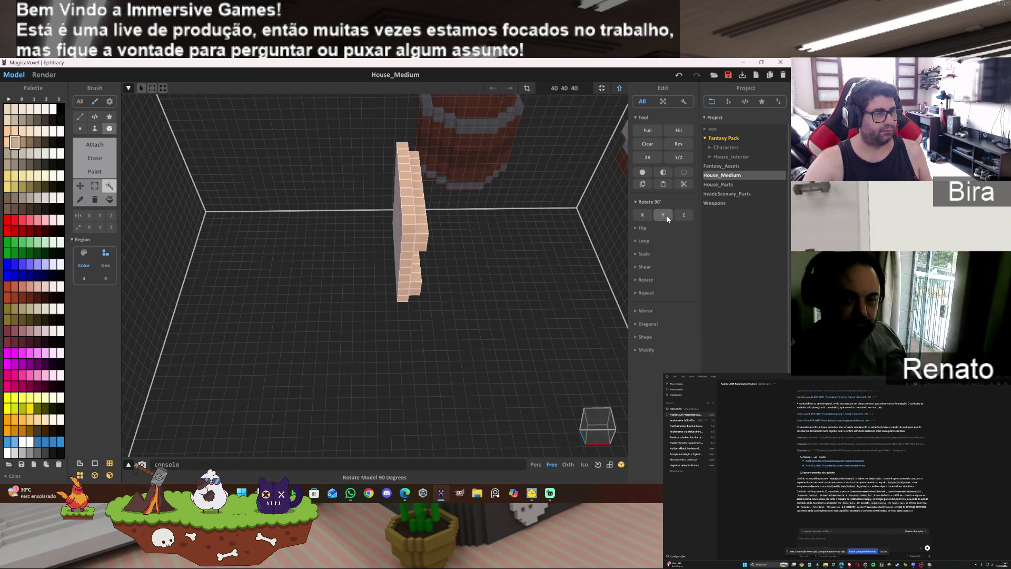
{"action": "left_click", "coordinate": [666, 215]}
{"action": "scroll", "coordinate": [421, 276], "scroll_direction": "up", "scroll_amount": 3}
{"action": "right_click_drag", "start_coordinate": [422, 276], "coordinate": [378, 262]}
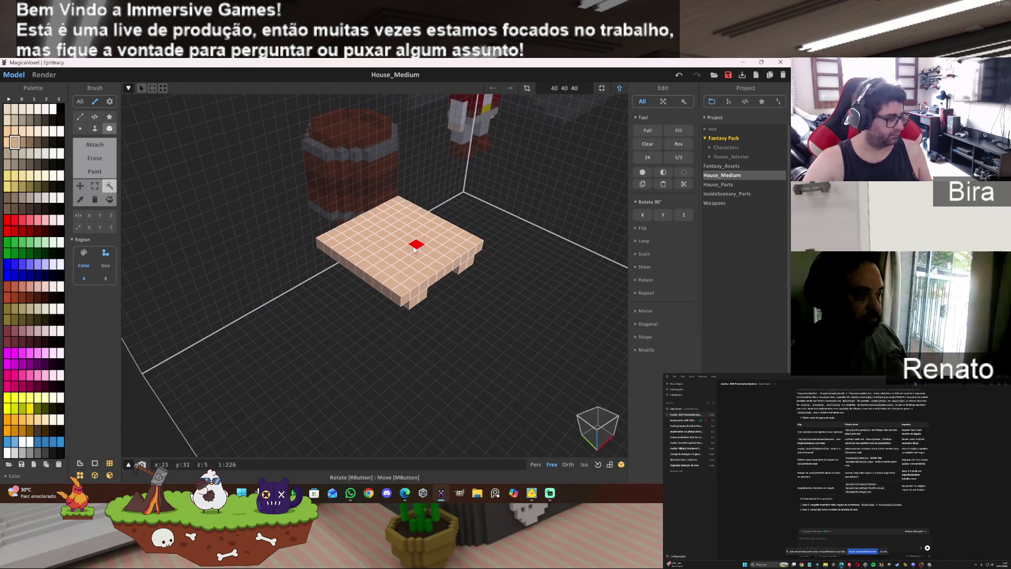
{"action": "left_click_drag", "start_coordinate": [378, 261], "coordinate": [434, 268]}
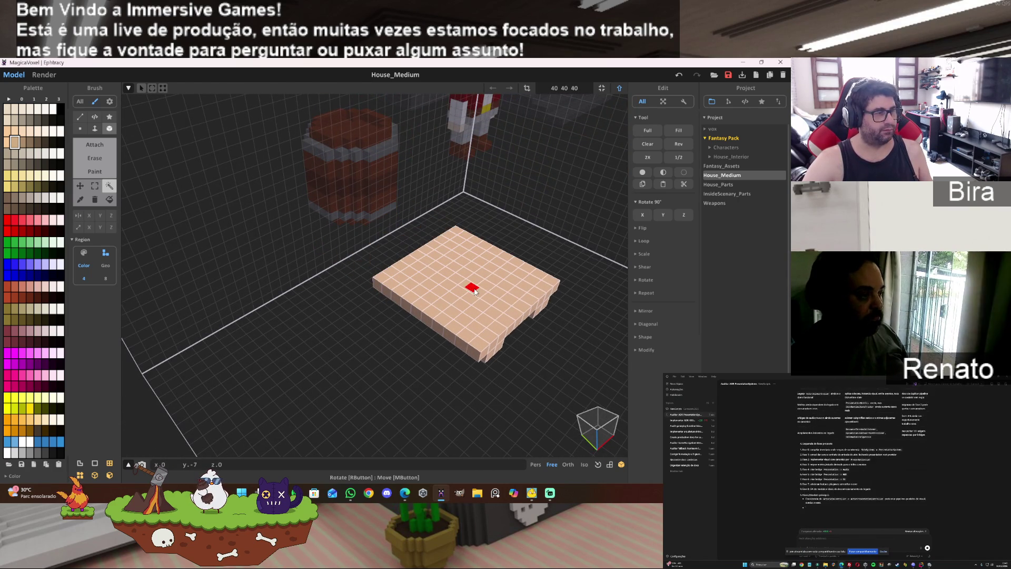
{"action": "right_click_drag", "start_coordinate": [433, 267], "coordinate": [466, 293]}
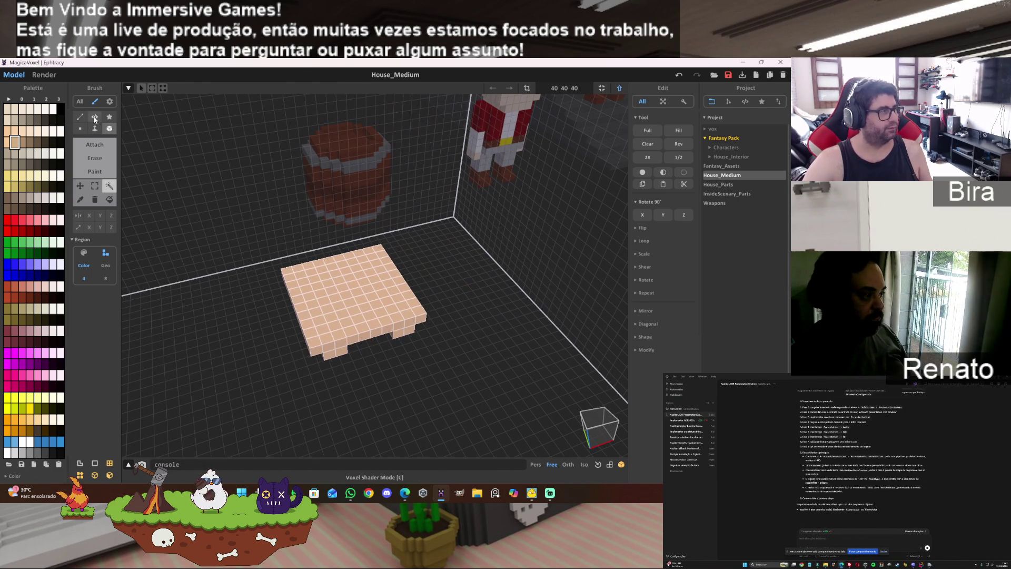
- Extrude the slab's top face upward into a tall solid block
{"action": "left_click", "coordinate": [95, 129]}
{"action": "mouse_move", "coordinate": [343, 290]}
{"action": "left_mouse_down"}
{"action": "mouse_move", "coordinate": [358, 271]}
{"action": "mouse_move", "coordinate": [432, 263]}
{"action": "left_mouse_up"}
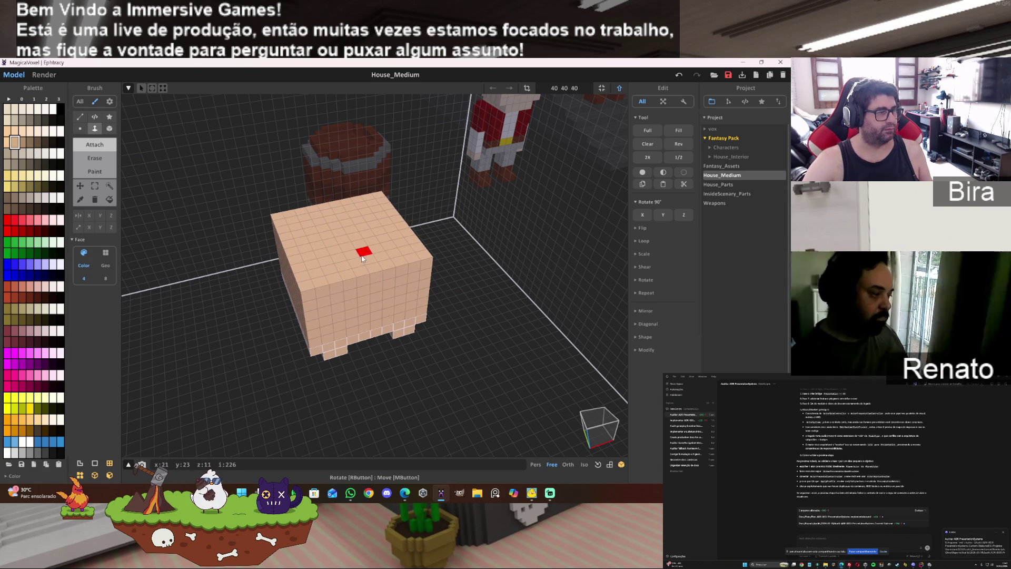
{"action": "right_click_drag", "start_coordinate": [432, 263], "coordinate": [423, 261]}
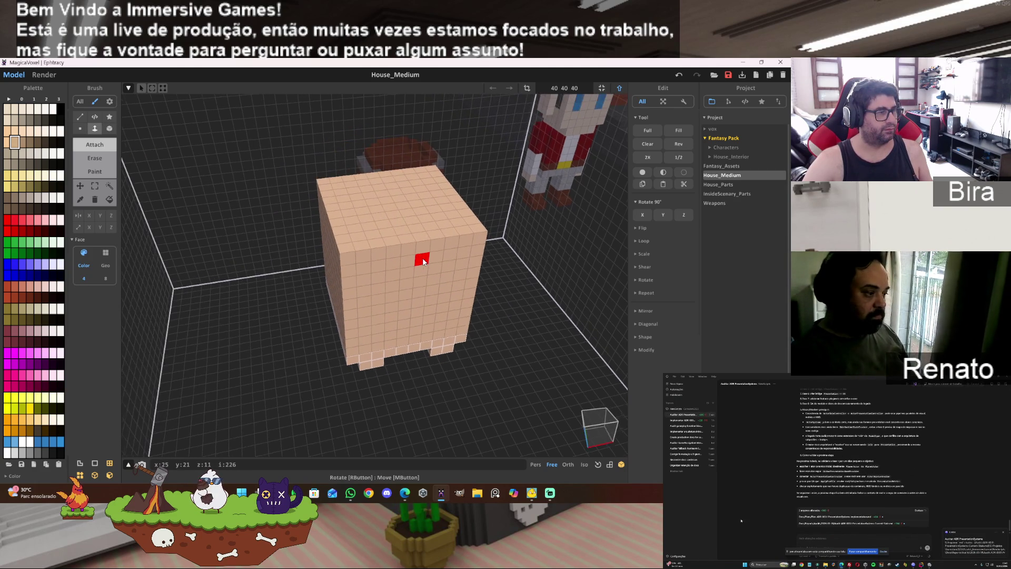
- Try adding voxel columns and a step on the block's front, then undo them
{"action": "left_click", "coordinate": [108, 129]}
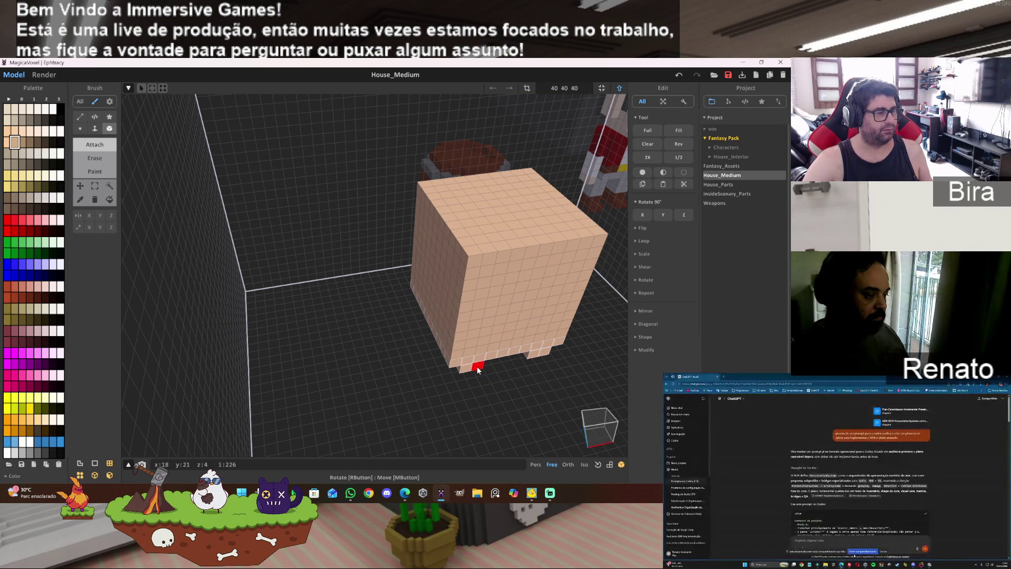
{"action": "left_click_drag", "start_coordinate": [479, 335], "coordinate": [488, 268]}
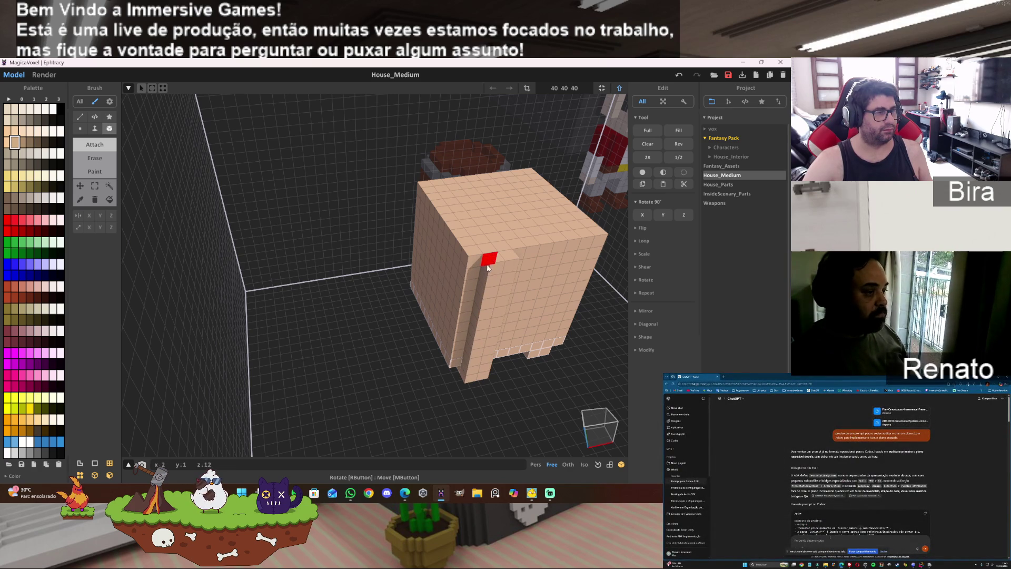
{"action": "right_click_drag", "start_coordinate": [593, 284], "coordinate": [452, 322]}
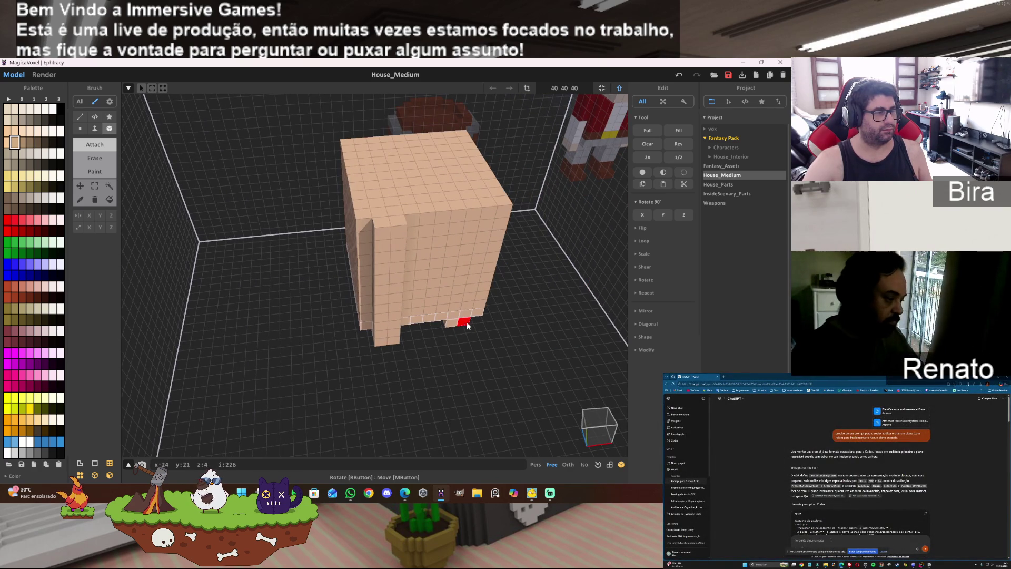
{"action": "left_click_drag", "start_coordinate": [467, 325], "coordinate": [471, 218]}
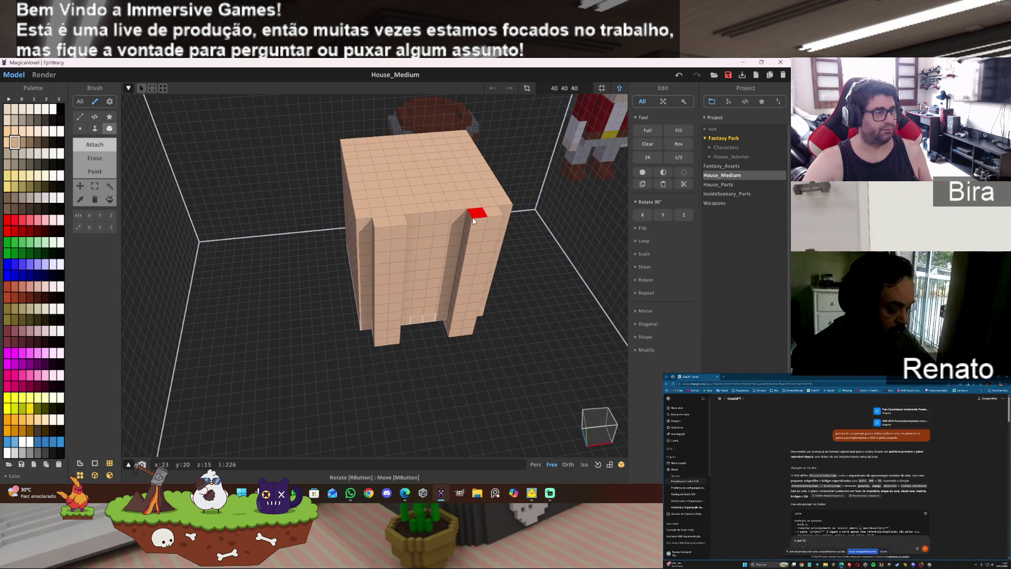
{"action": "right_click_drag", "start_coordinate": [456, 236], "coordinate": [501, 248]}
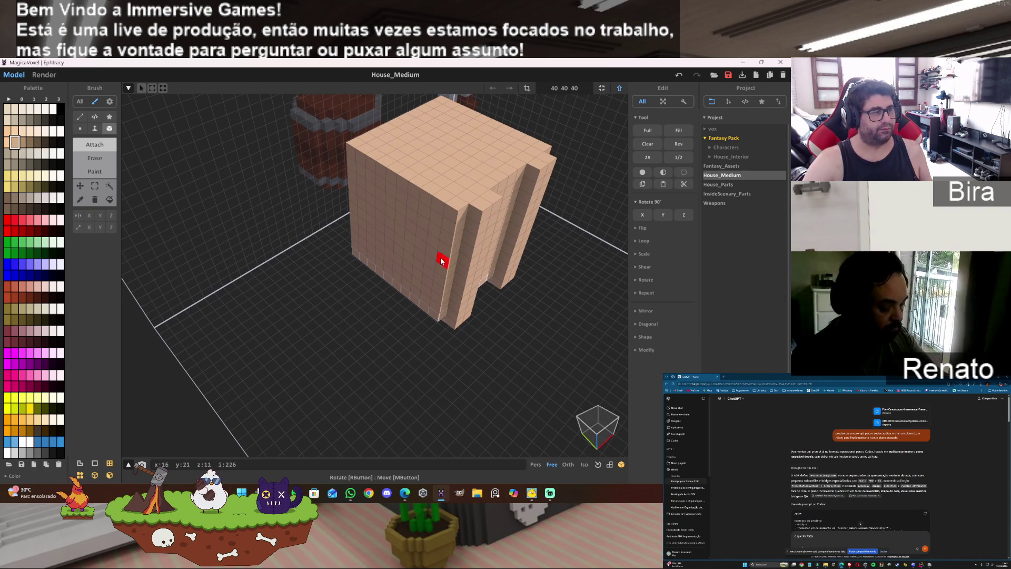
{"action": "left_click_drag", "start_coordinate": [444, 209], "coordinate": [450, 235]}
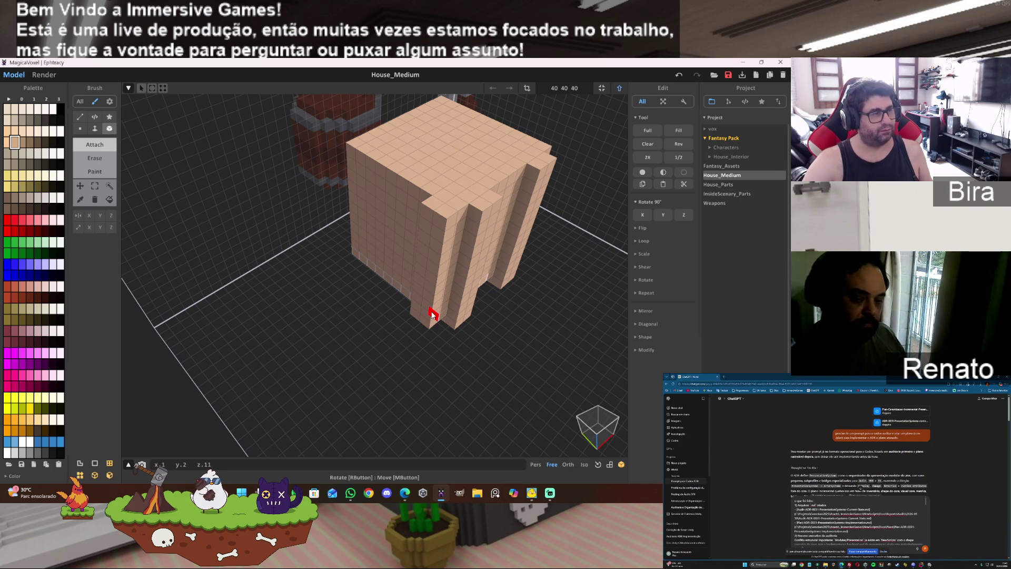
{"action": "key", "text": "ctrl+z"}
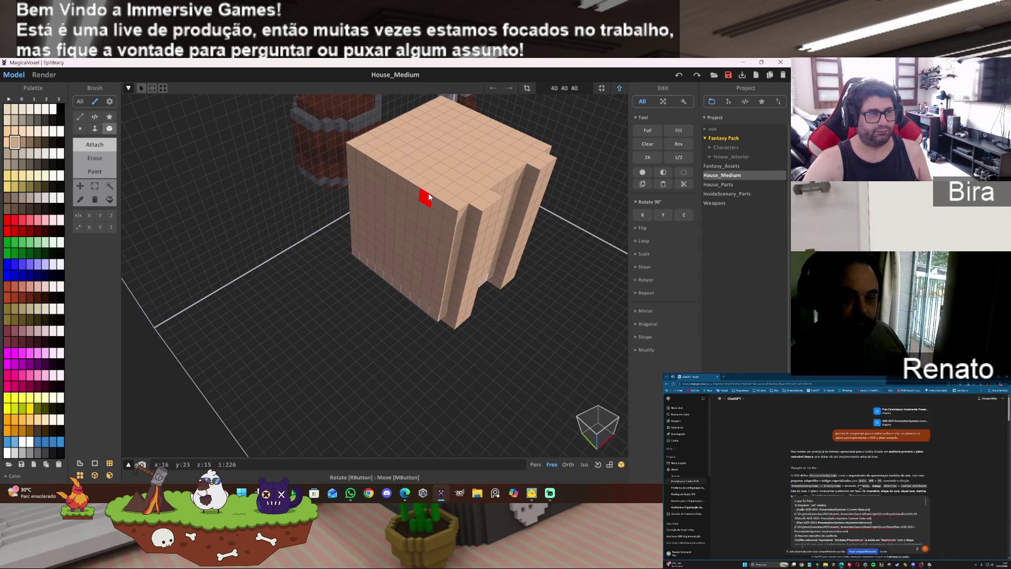
{"action": "key", "text": "ctrl+z"}
{"action": "key", "text": "ctrl+z"}
{"action": "key", "text": "ctrl+z"}
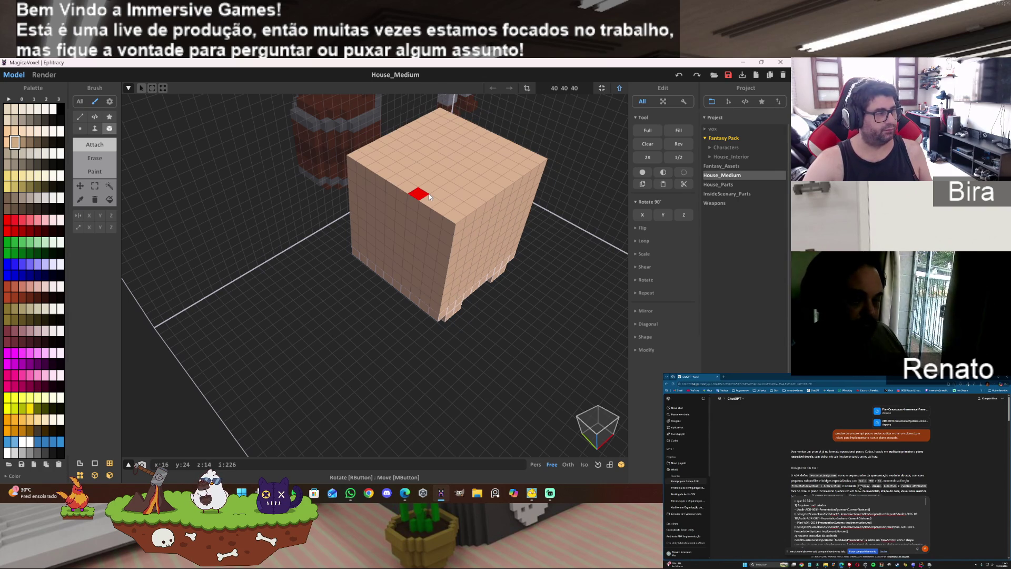
{"action": "right_click_drag", "start_coordinate": [429, 196], "coordinate": [496, 263]}
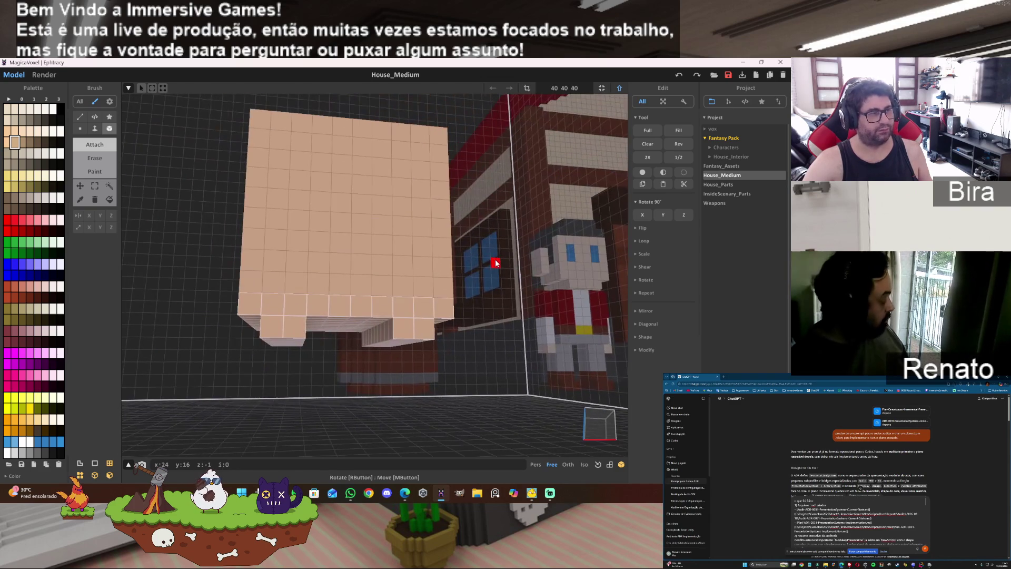
- Erase both feet under the cube and fit the model size to 10×10×10
{"action": "left_click", "coordinate": [97, 129]}
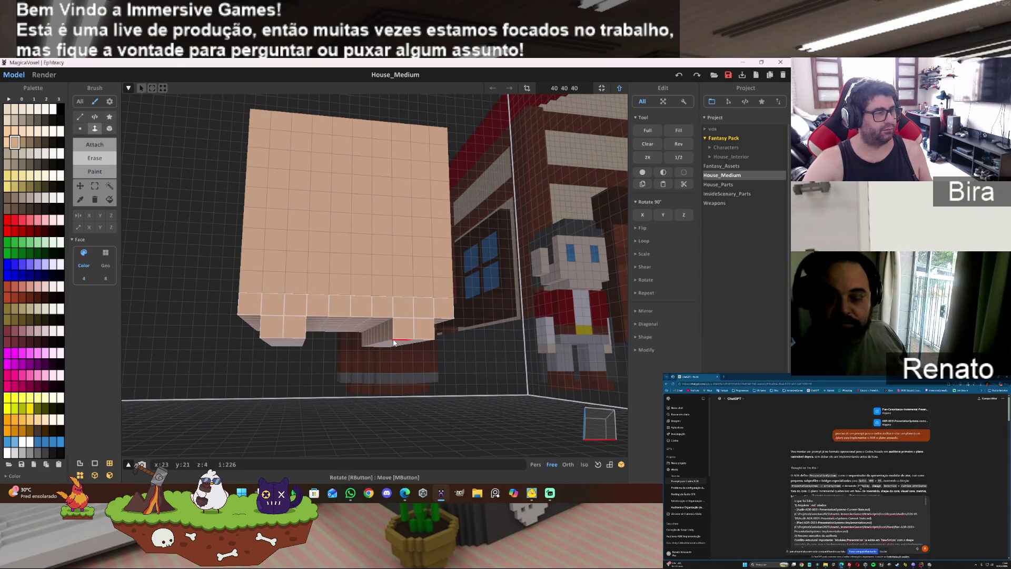
{"action": "left_click", "coordinate": [95, 185]}
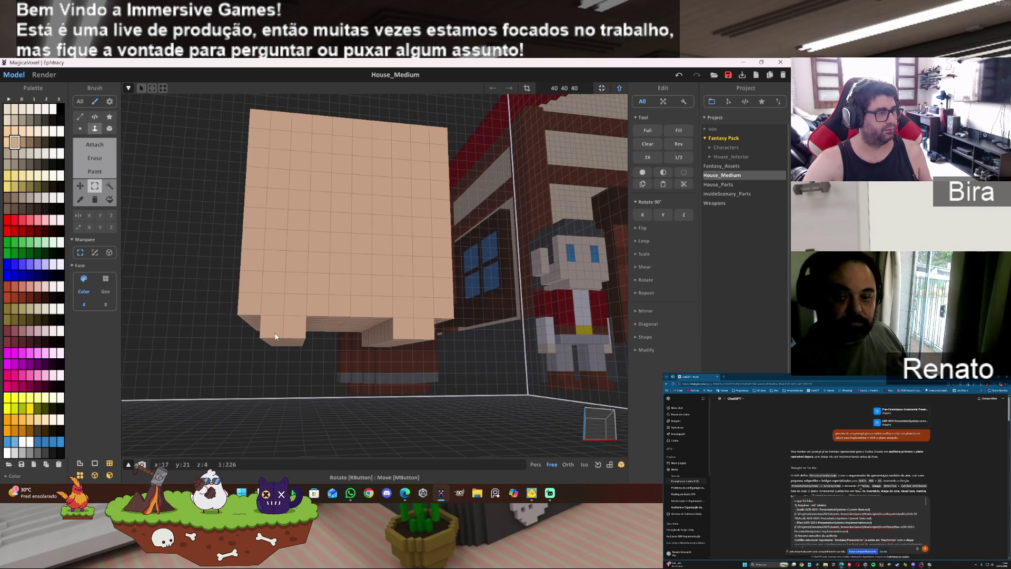
{"action": "left_click", "coordinate": [103, 159]}
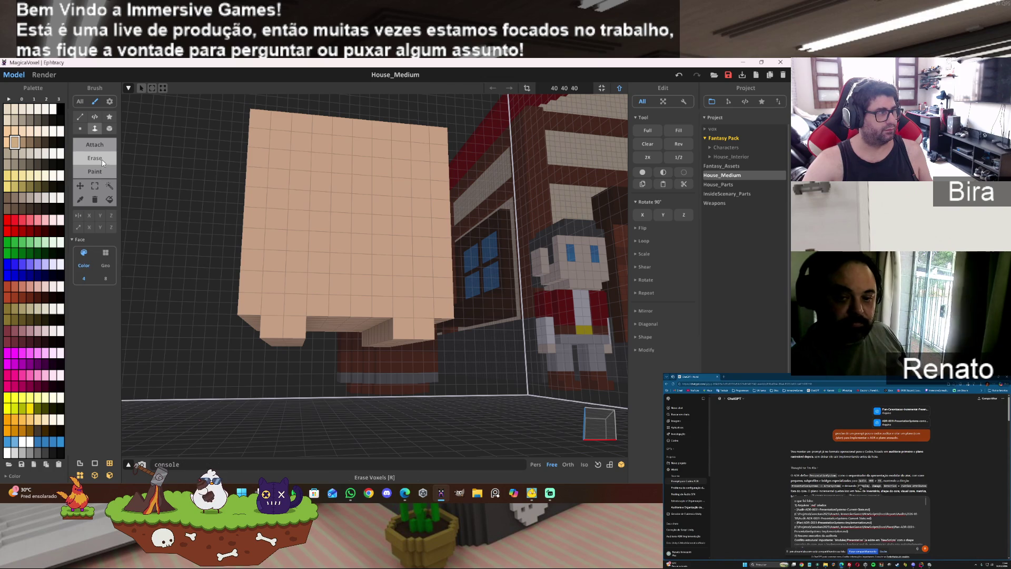
{"action": "left_click", "coordinate": [283, 340]}
{"action": "left_click", "coordinate": [418, 347]}
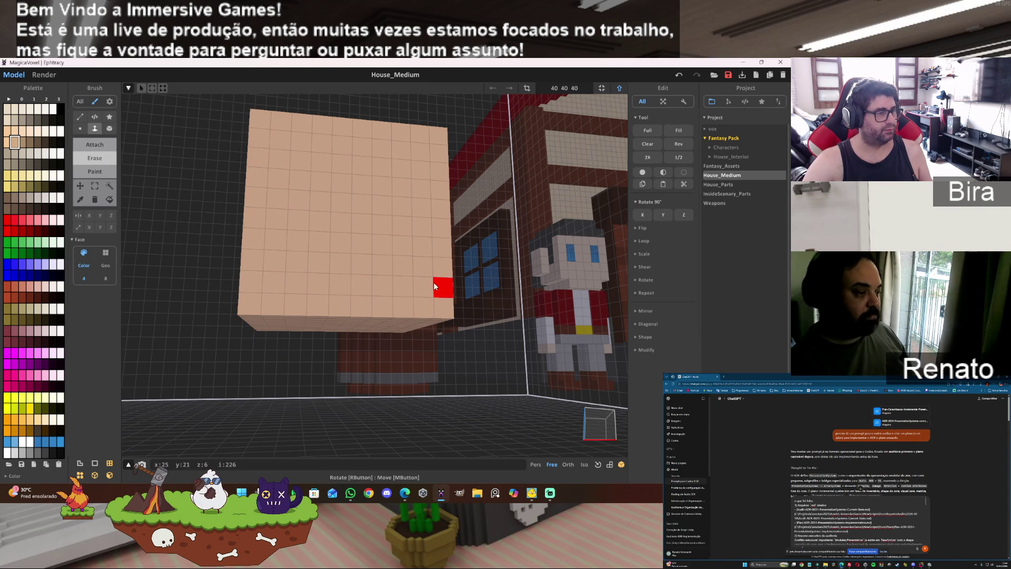
{"action": "left_click", "coordinate": [601, 88]}
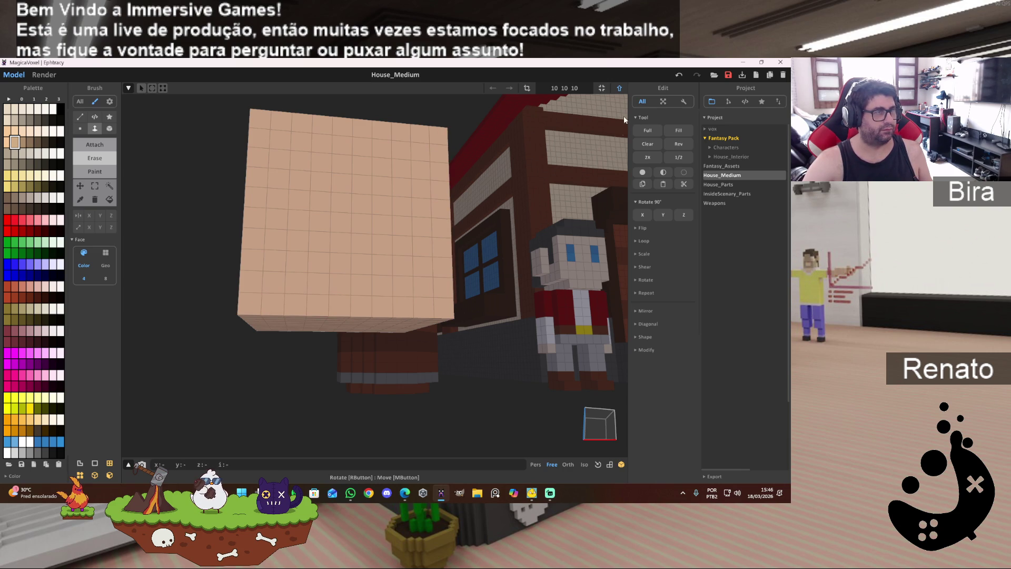
- In World mode, lower the light-tan cube to the ground and set it just left of the barrel
{"action": "left_click", "coordinate": [613, 92]}
{"action": "scroll", "coordinate": [491, 245], "scroll_direction": "up", "scroll_amount": 2}
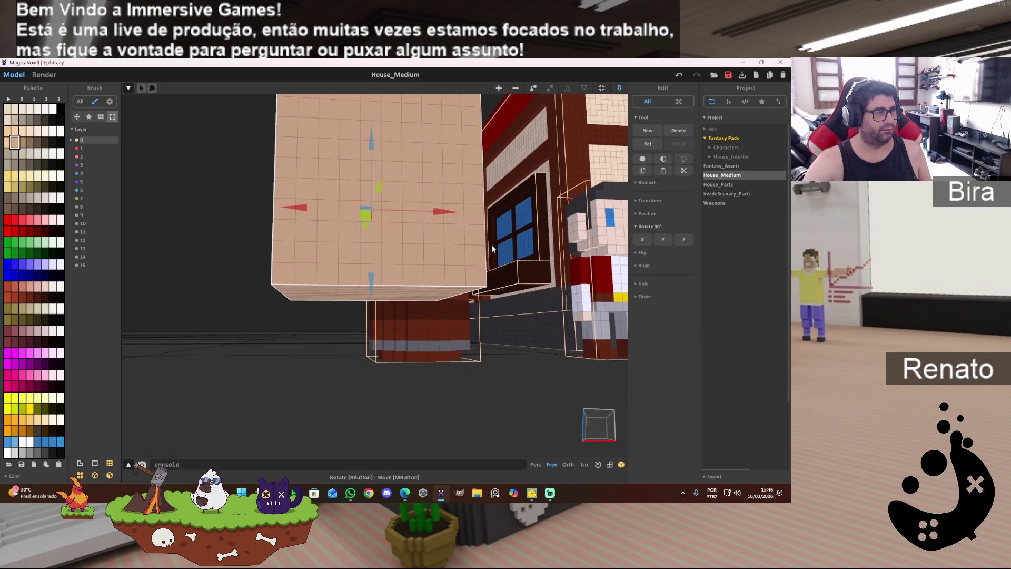
{"action": "left_click_drag", "start_coordinate": [372, 143], "coordinate": [363, 240]}
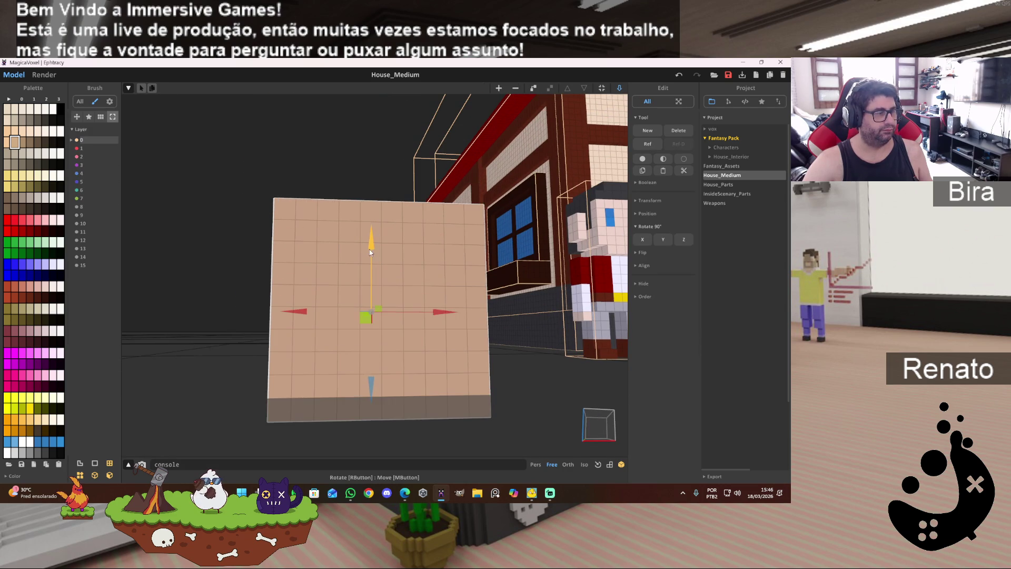
{"action": "mouse_move", "coordinate": [445, 261]}
{"action": "right_mouse_down"}
{"action": "mouse_move", "coordinate": [504, 353]}
{"action": "mouse_move", "coordinate": [541, 385]}
{"action": "right_mouse_up"}
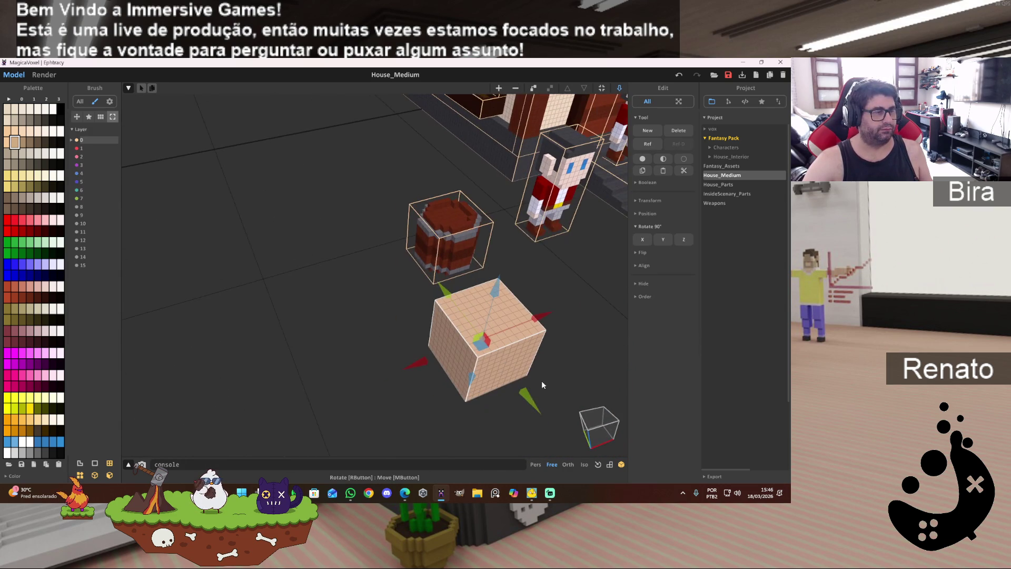
{"action": "left_click_drag", "start_coordinate": [536, 409], "coordinate": [456, 284]}
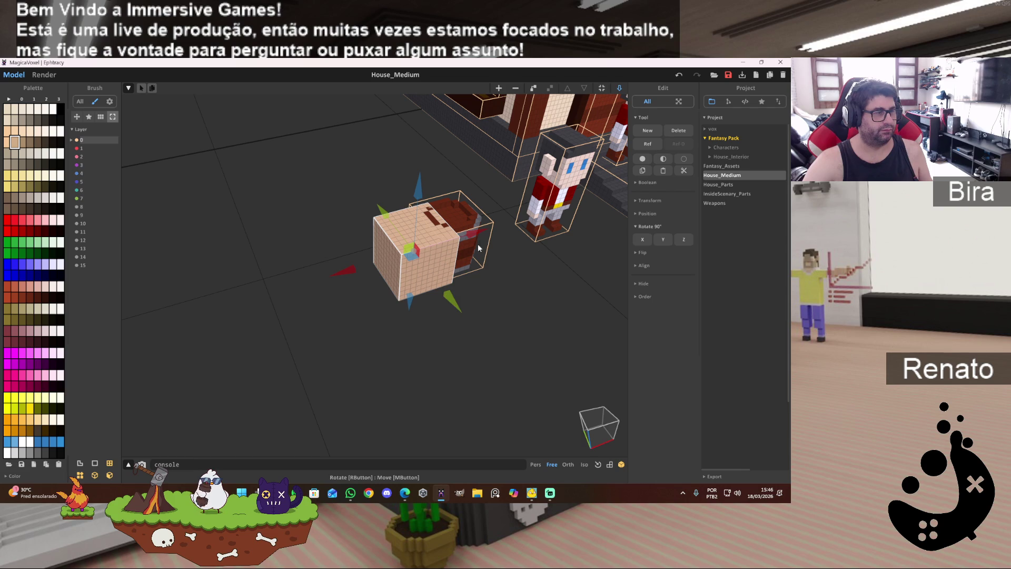
{"action": "left_click_drag", "start_coordinate": [481, 231], "coordinate": [441, 242]}
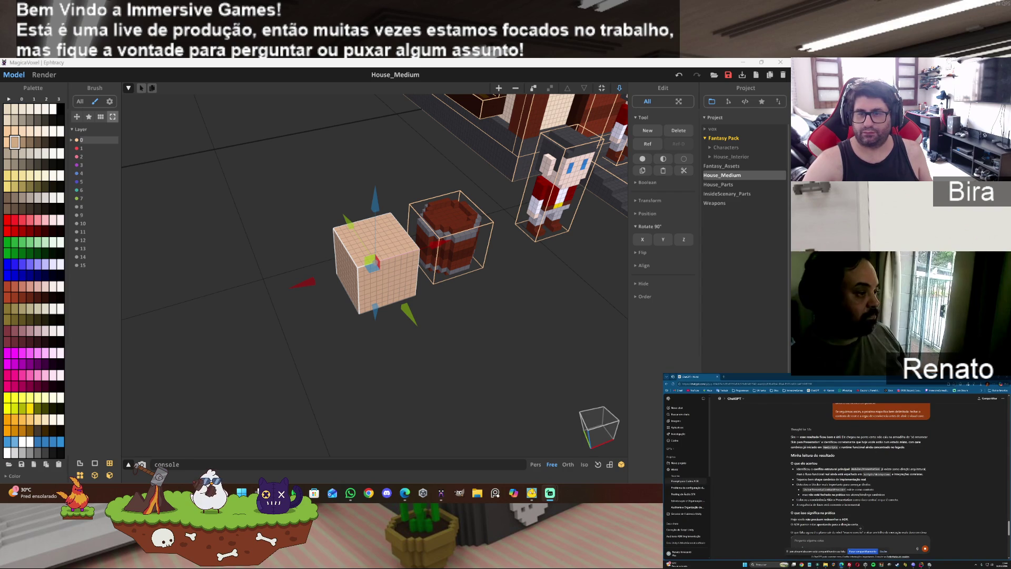
{"action": "left_click", "coordinate": [520, 335]}
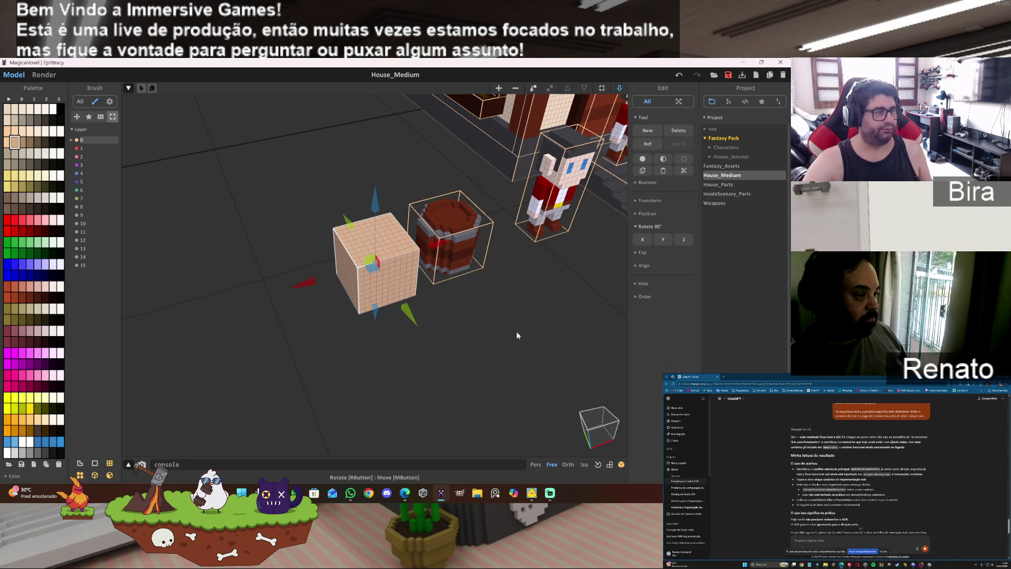
{"action": "right_click_drag", "start_coordinate": [515, 335], "coordinate": [522, 333]}
{"action": "mouse_move", "coordinate": [525, 338]}
{"action": "right_mouse_down"}
{"action": "mouse_move", "coordinate": [504, 328]}
{"action": "mouse_move", "coordinate": [506, 348]}
{"action": "mouse_move", "coordinate": [495, 288]}
{"action": "mouse_move", "coordinate": [517, 293]}
{"action": "right_mouse_up"}
{"action": "scroll", "coordinate": [495, 289], "scroll_direction": "down", "scroll_amount": 3}
{"action": "scroll", "coordinate": [517, 293], "scroll_direction": "up", "scroll_amount": 3}
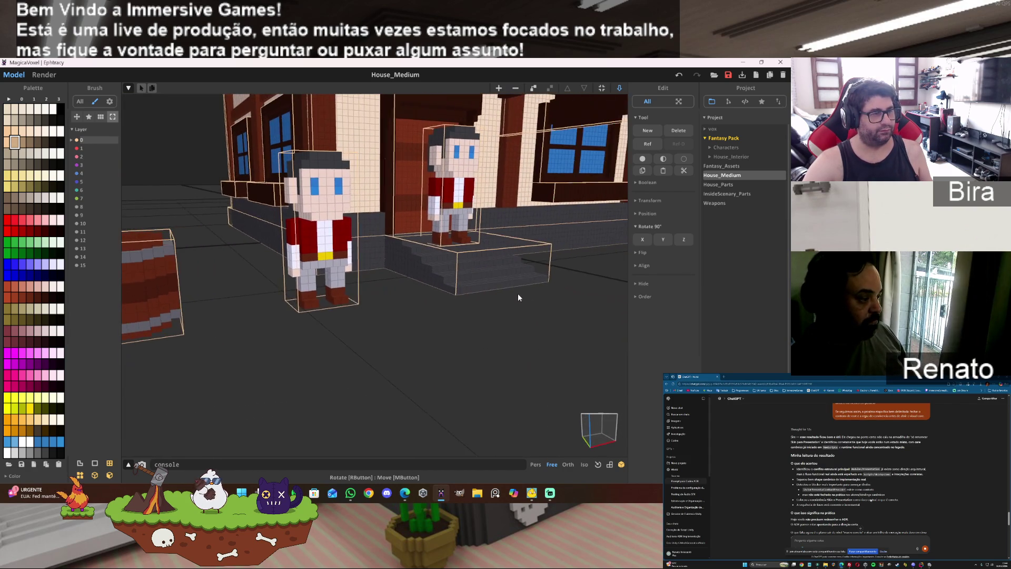
{"action": "scroll", "coordinate": [517, 293], "scroll_direction": "down", "scroll_amount": 4}
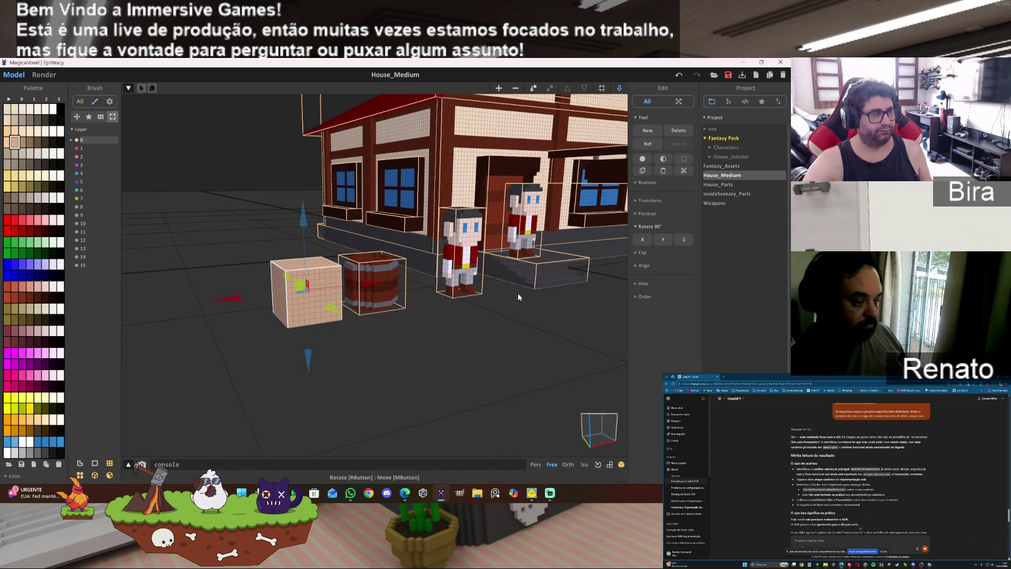
{"action": "scroll", "coordinate": [518, 293], "scroll_direction": "up", "scroll_amount": 3}
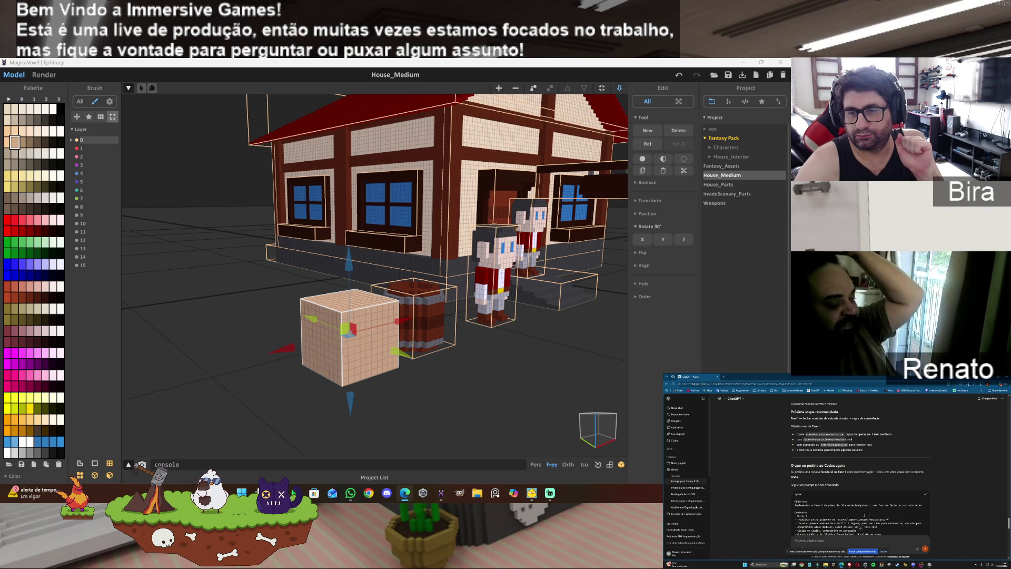
{"action": "scroll", "coordinate": [859, 474], "scroll_direction": "down", "scroll_amount": 5}
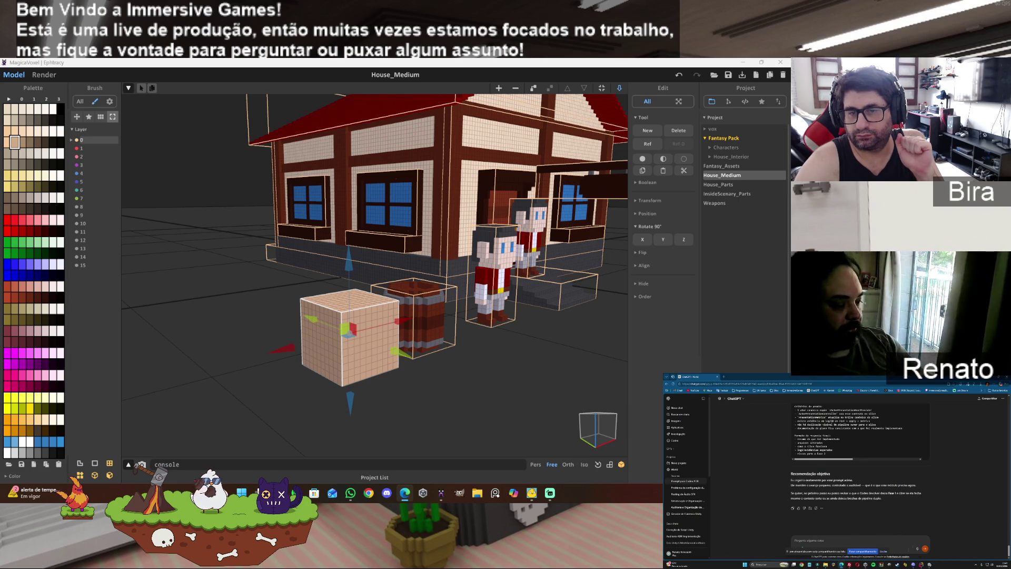